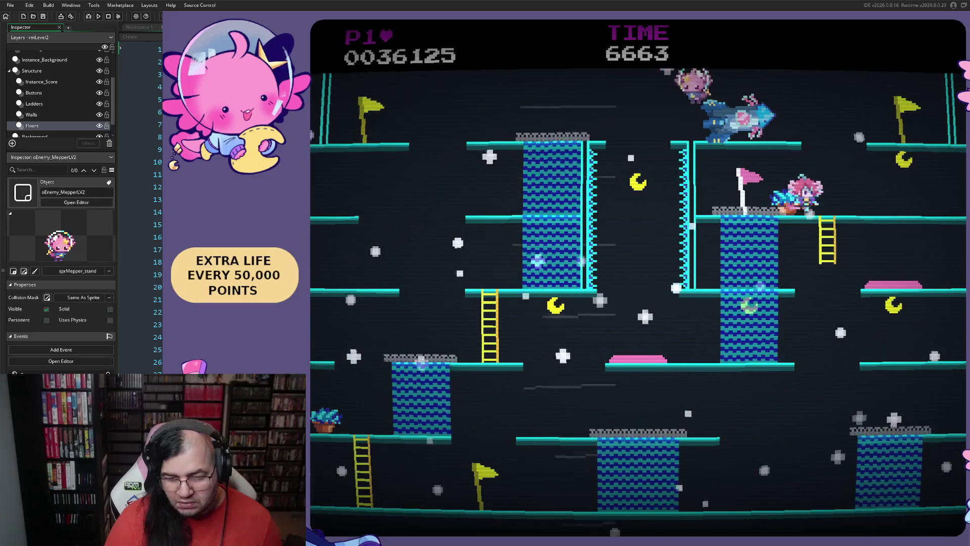
Step: Run the player right past the flag and drop down to the bottom floor
key("Right")
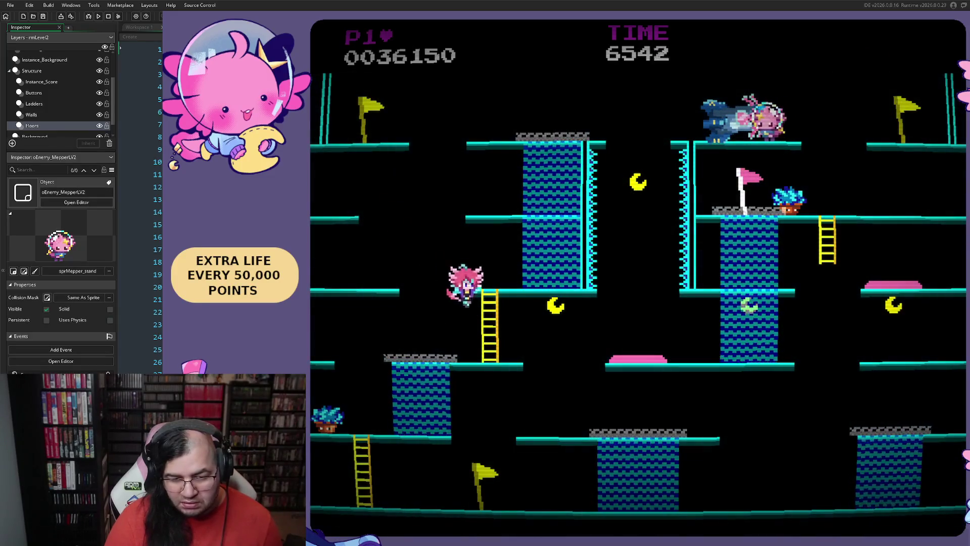
key("Right")
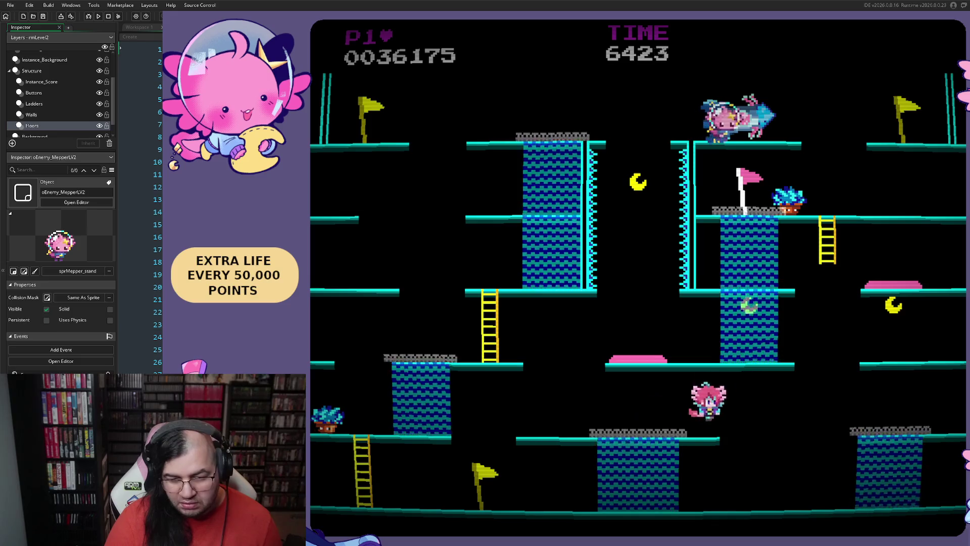
key("Right")
key("Left")
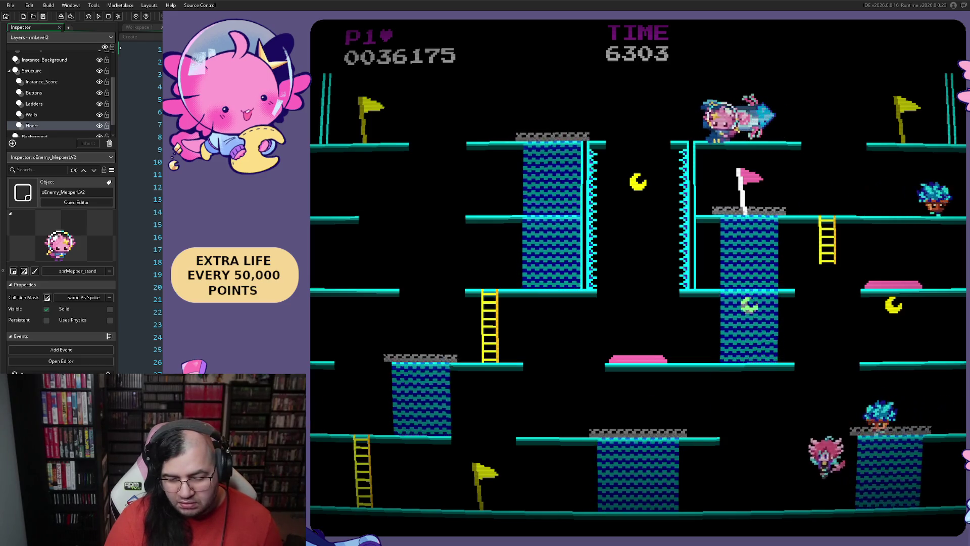
key("Left")
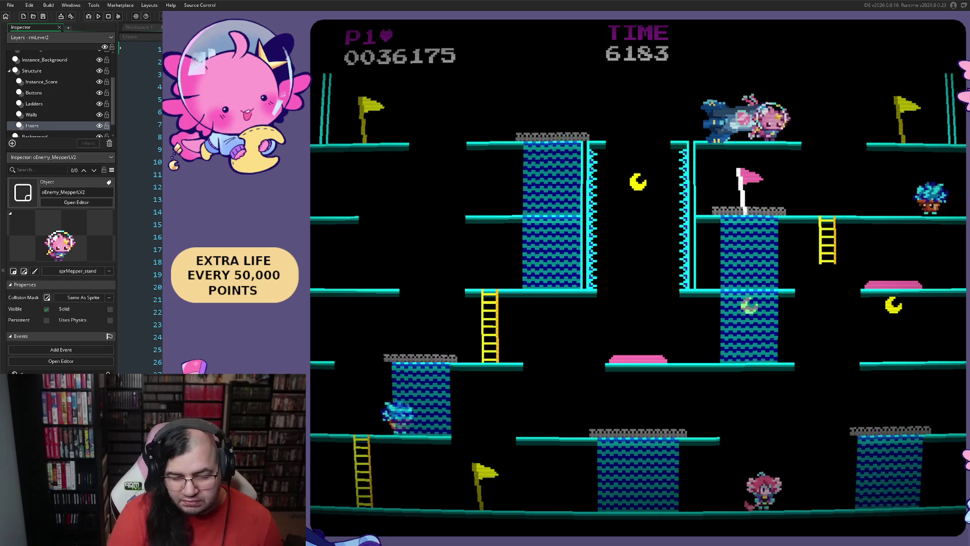
key("Right")
key("Left")
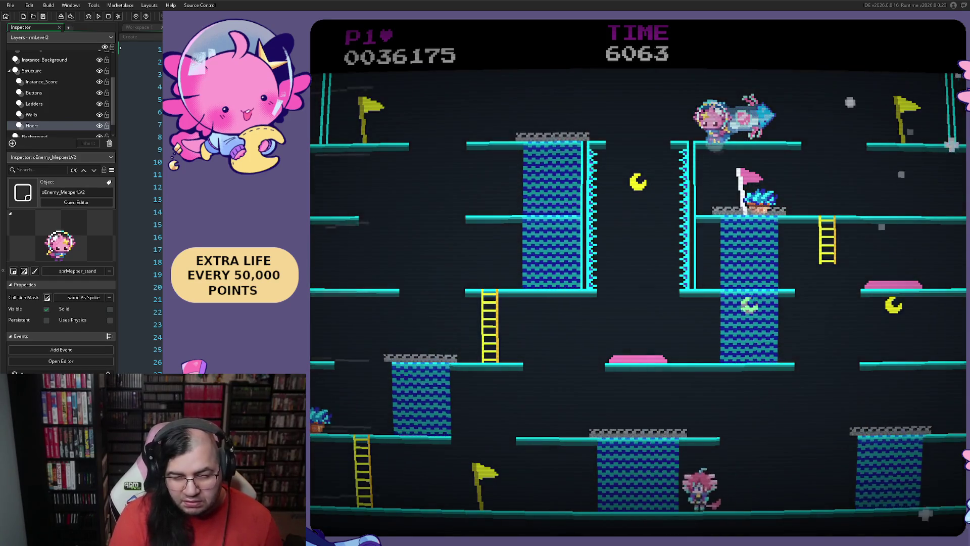
key("space")
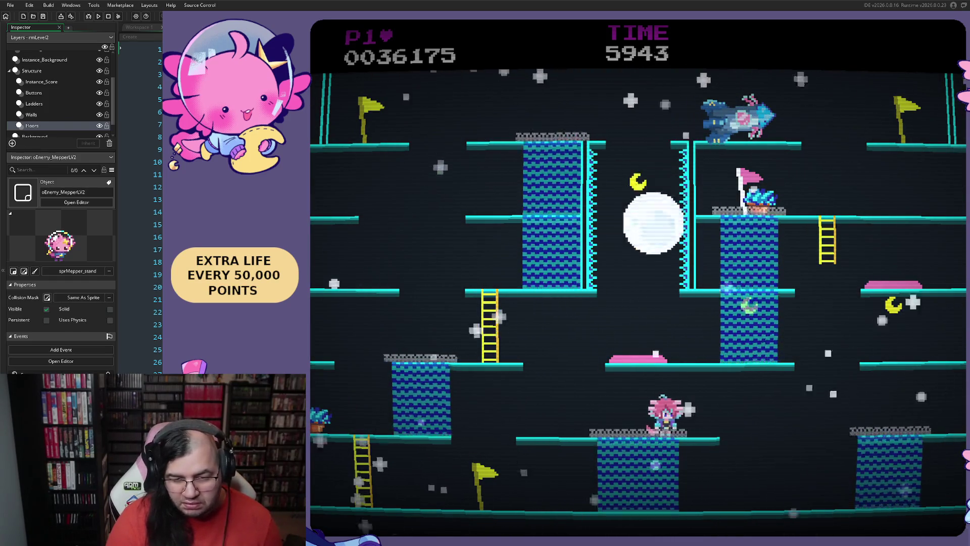
Step: Walk the player back and forth along the lower platforms toward the ladder
key("Right")
key("Left")
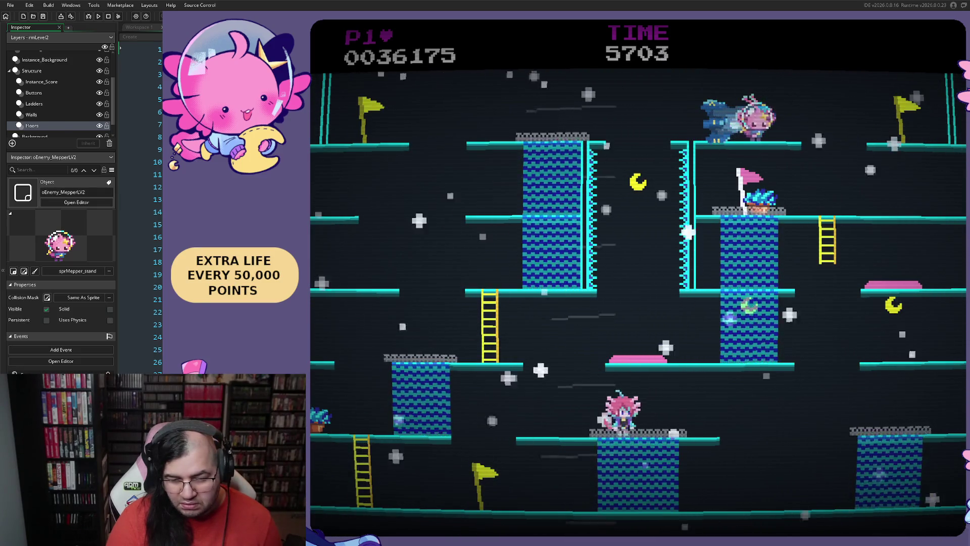
key("Left")
key("Right")
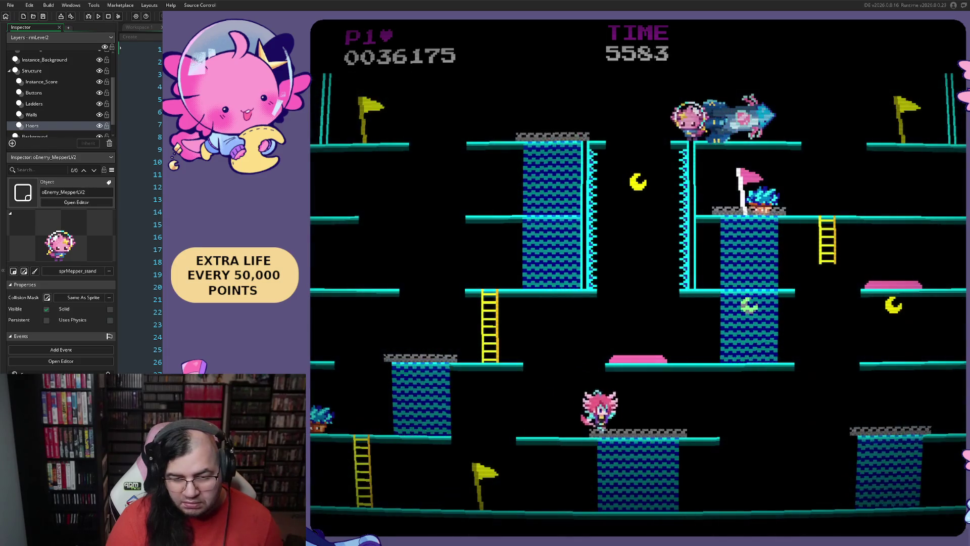
key("space")
key("Left")
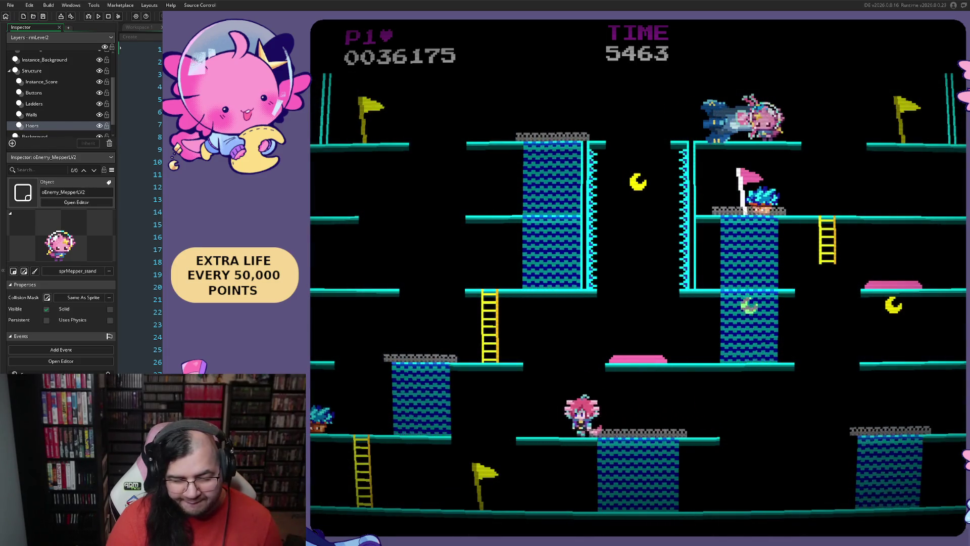
key("Left")
Step: Climb the ladders and jump between the tower tops, collecting a bubble
key("Up")
key("space")
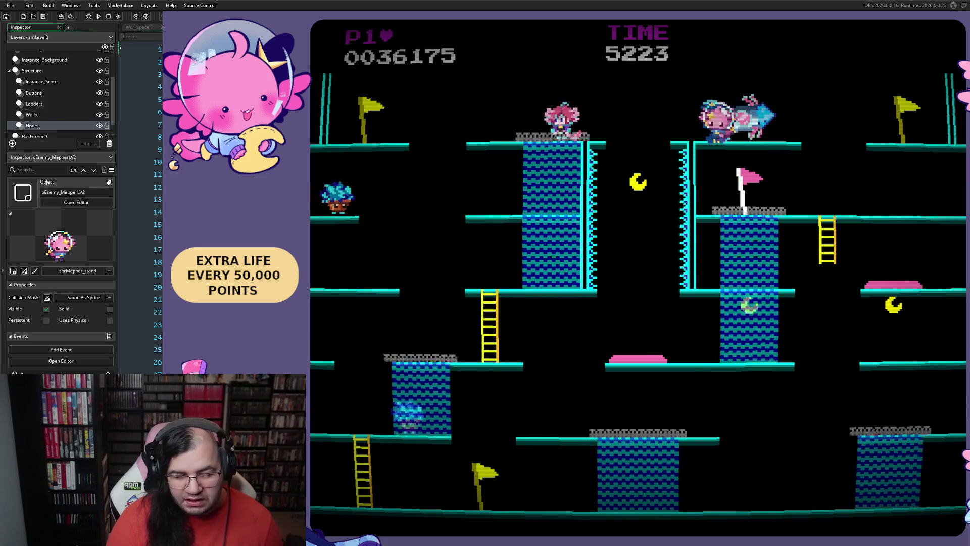
key("Right")
key("space")
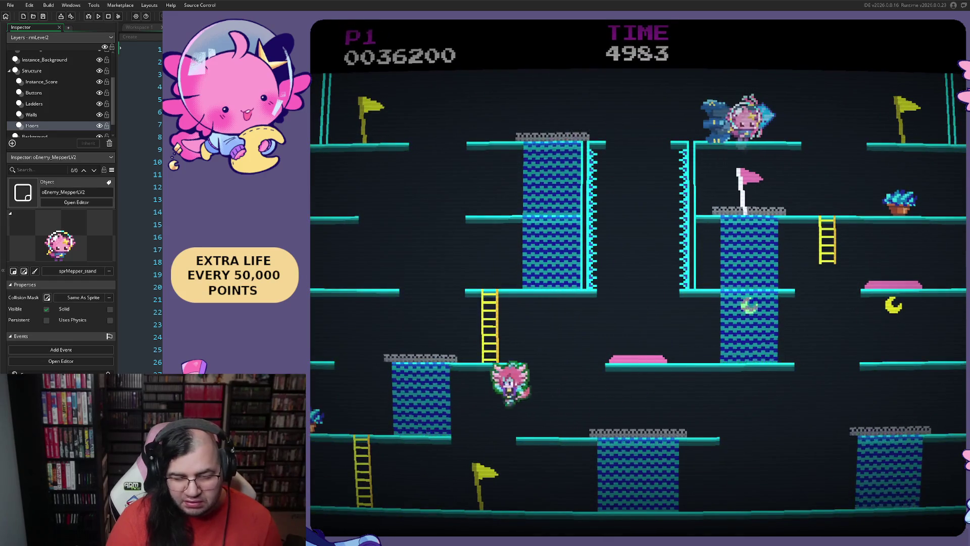
key("Left")
key("space")
key("Up")
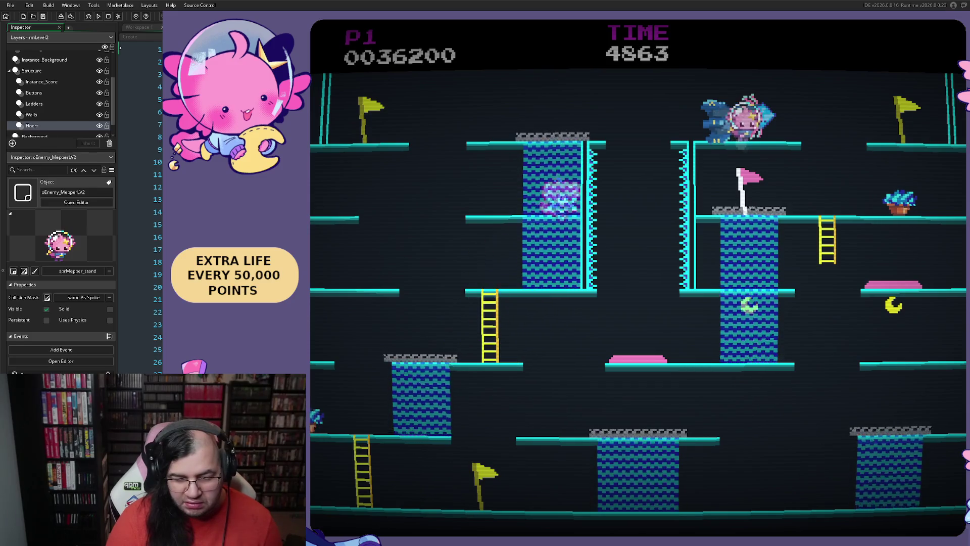
key("Right")
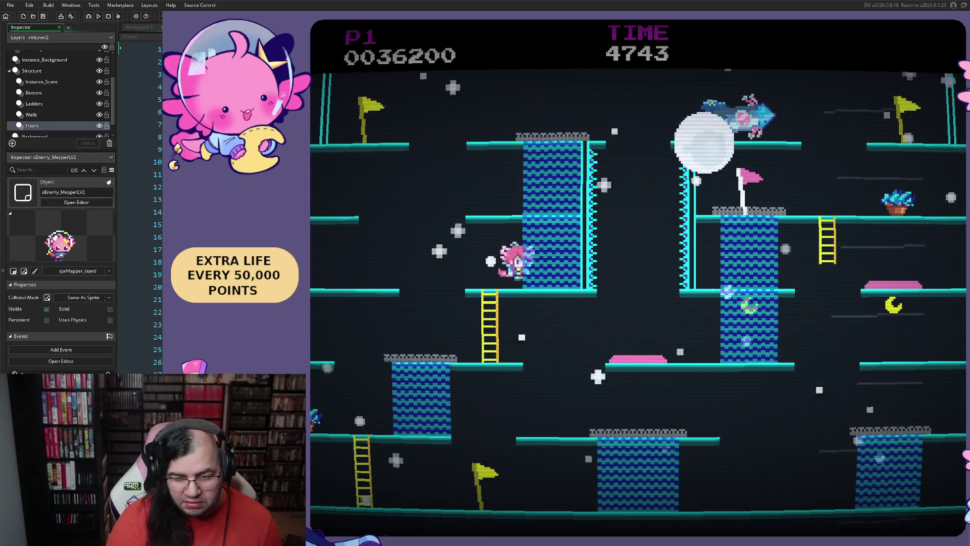
key("space")
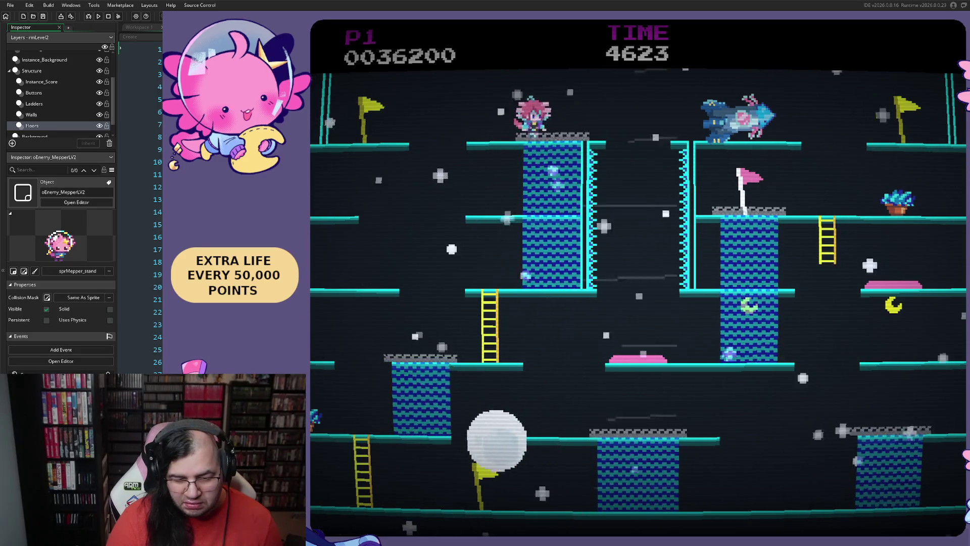
Step: Reach the rocket platform at score 47000 and jump to advance the stage
key("Right")
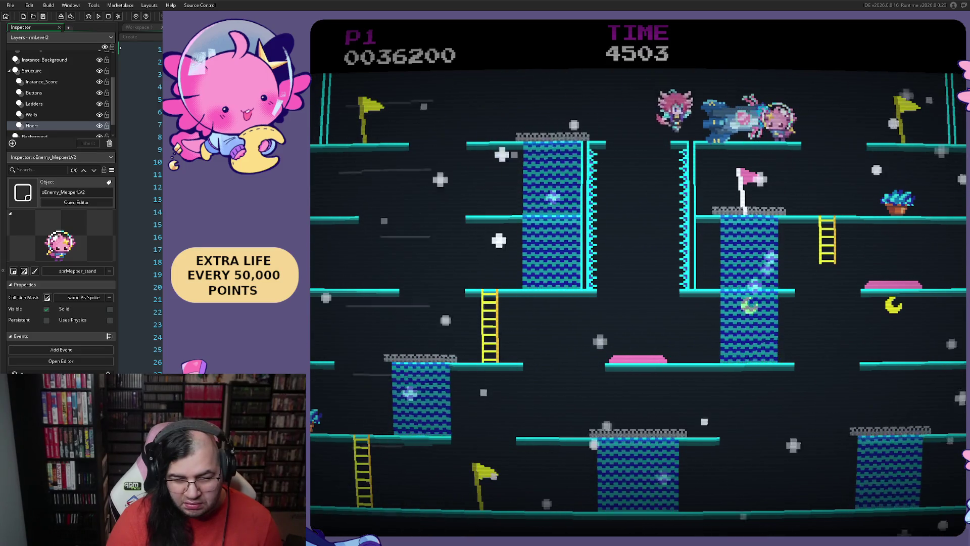
key("Left")
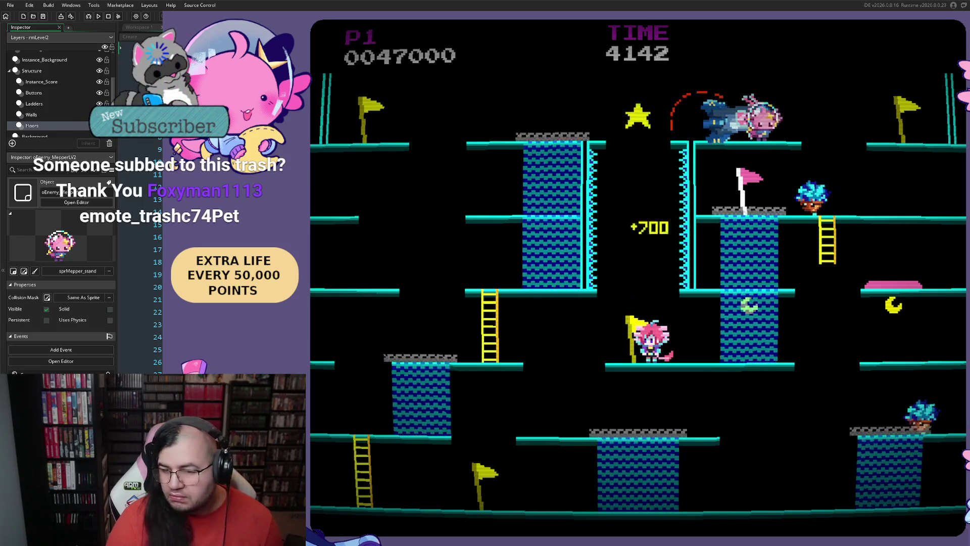
key("Left")
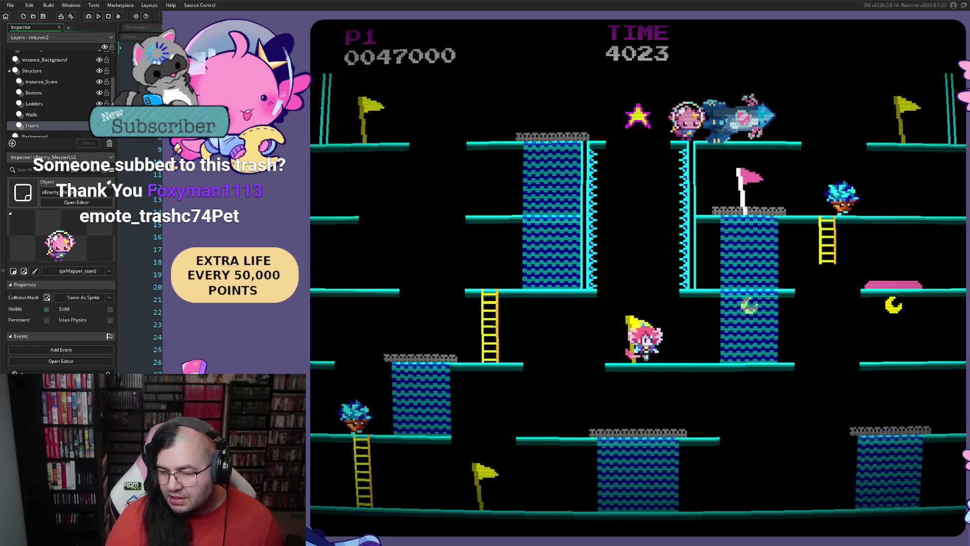
key("Right")
key("space")
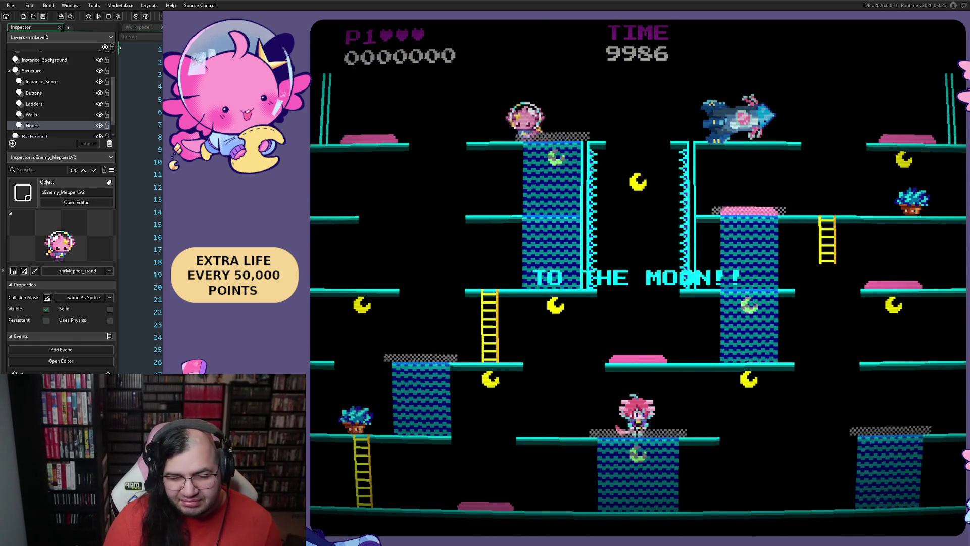
Step: Run the player left and right across the Geyser Gable floors, jumping to the platform above
key("Left")
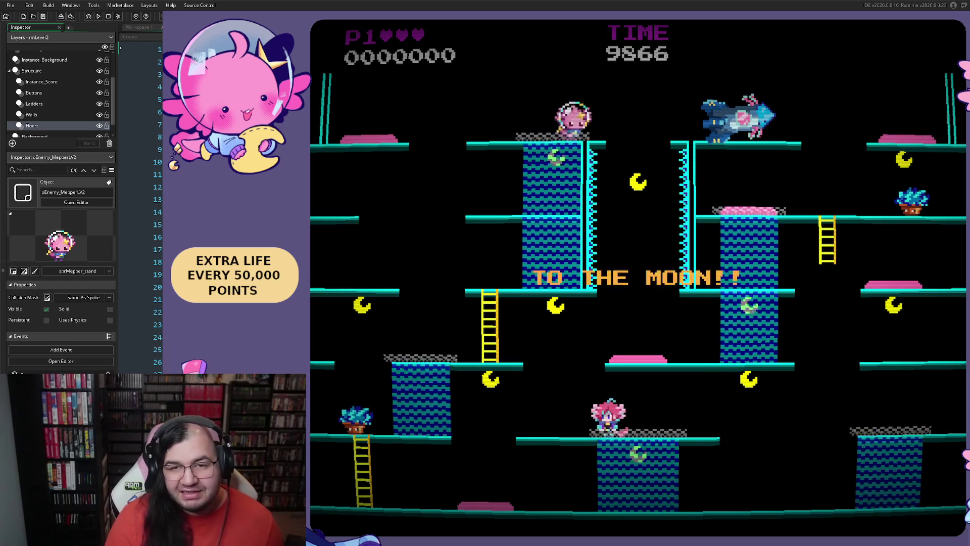
key("Left")
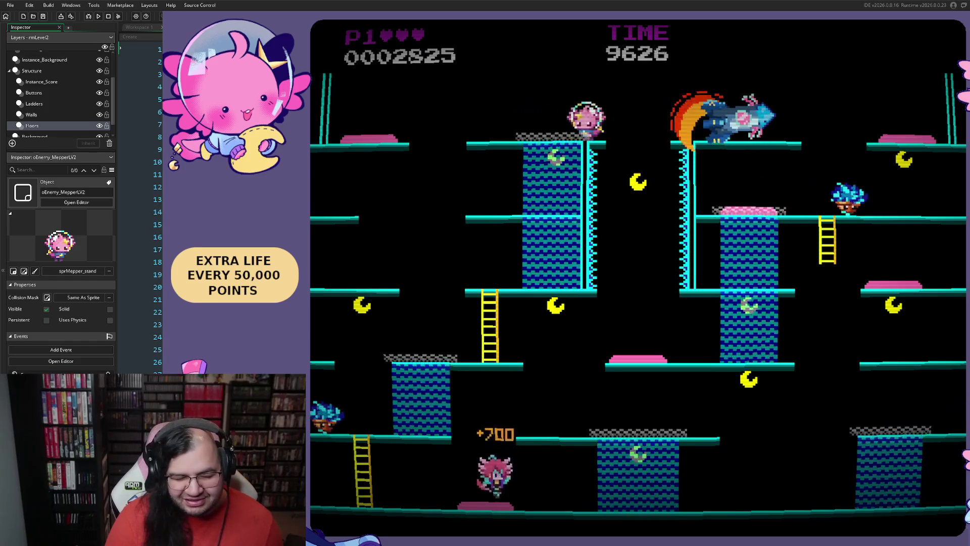
key("Right")
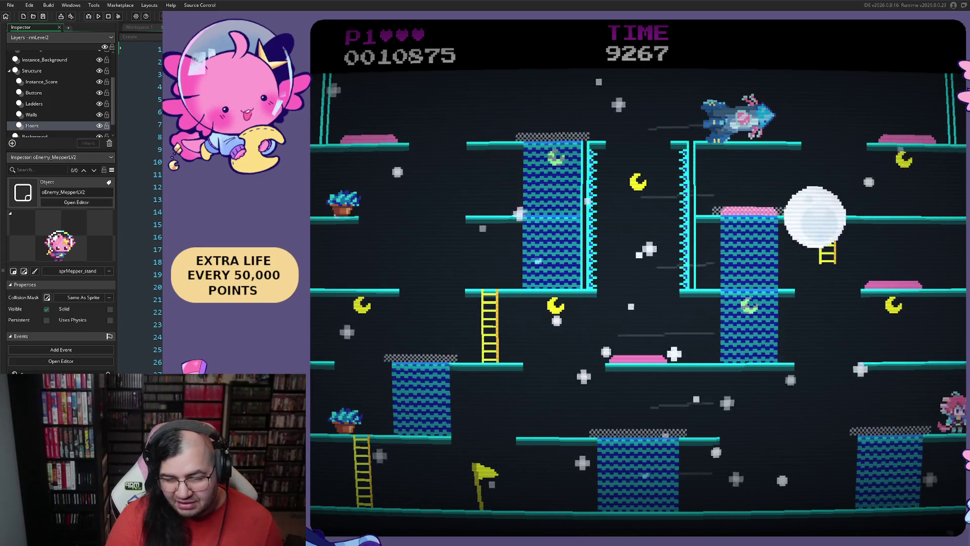
key("Left")
key("Left")
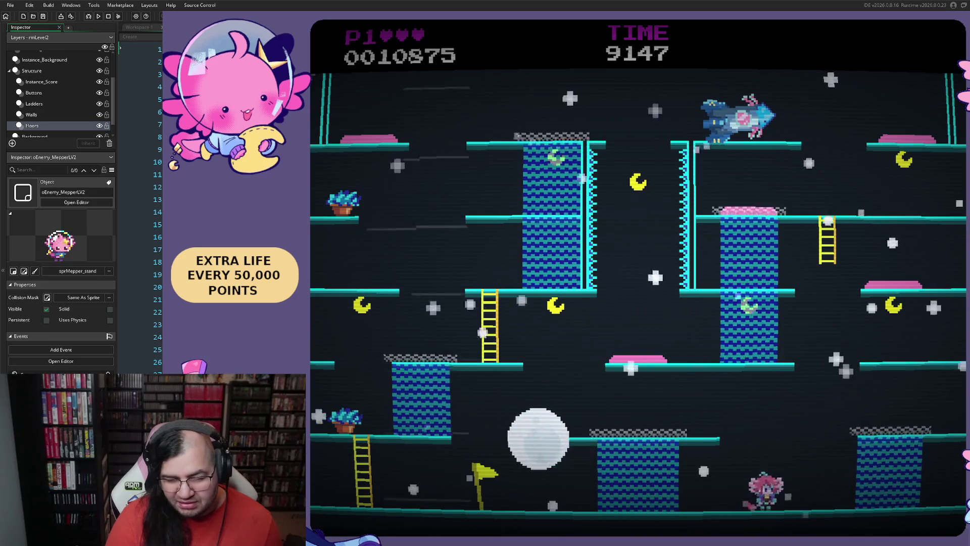
key("Left")
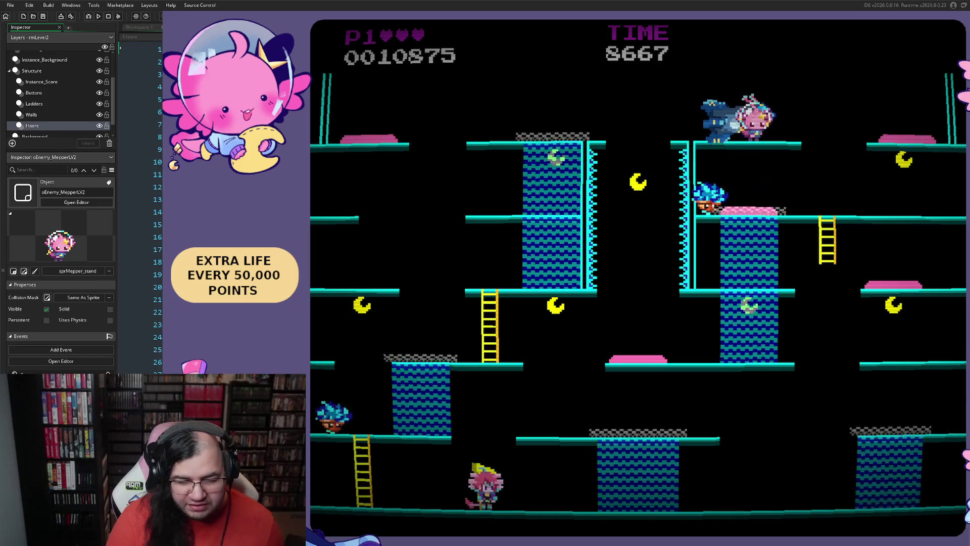
key("Right")
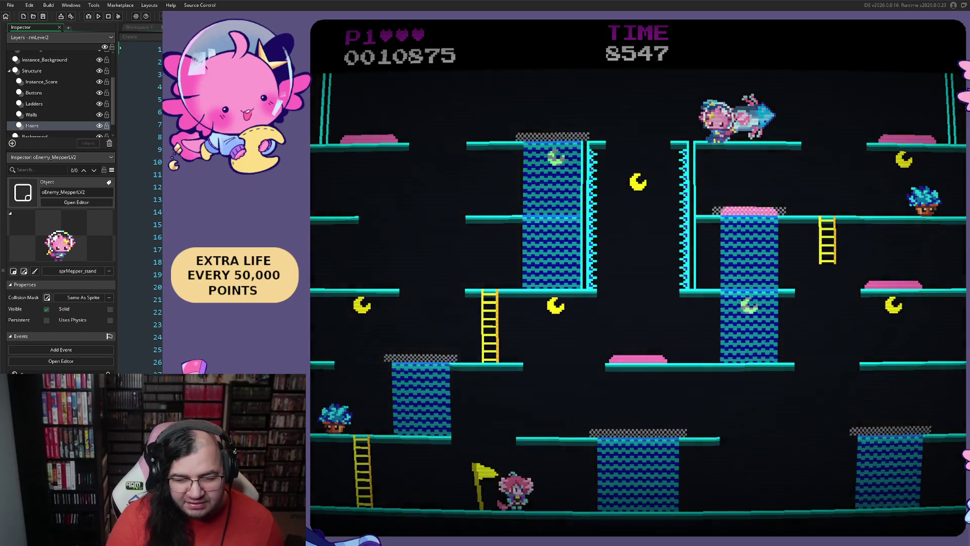
key("Right")
key("space")
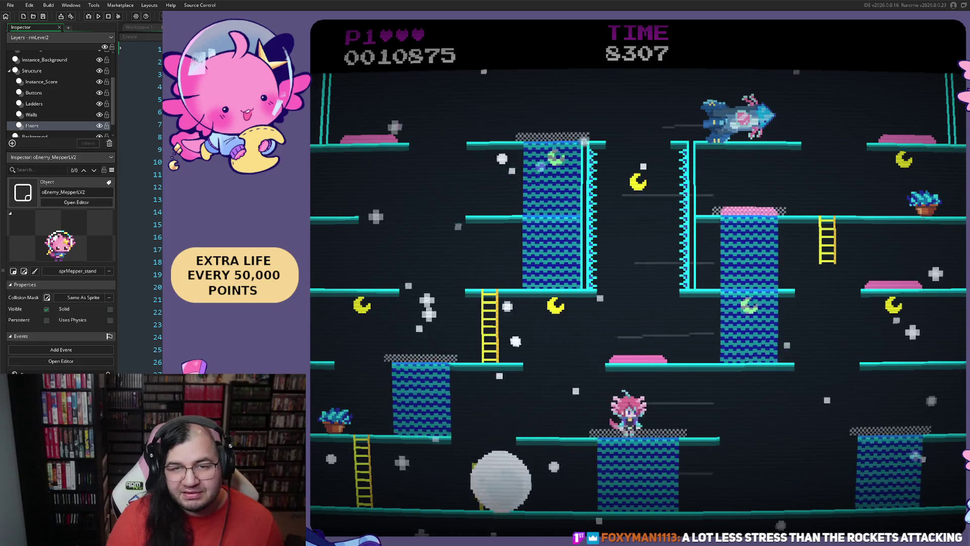
key("Left")
key("Left")
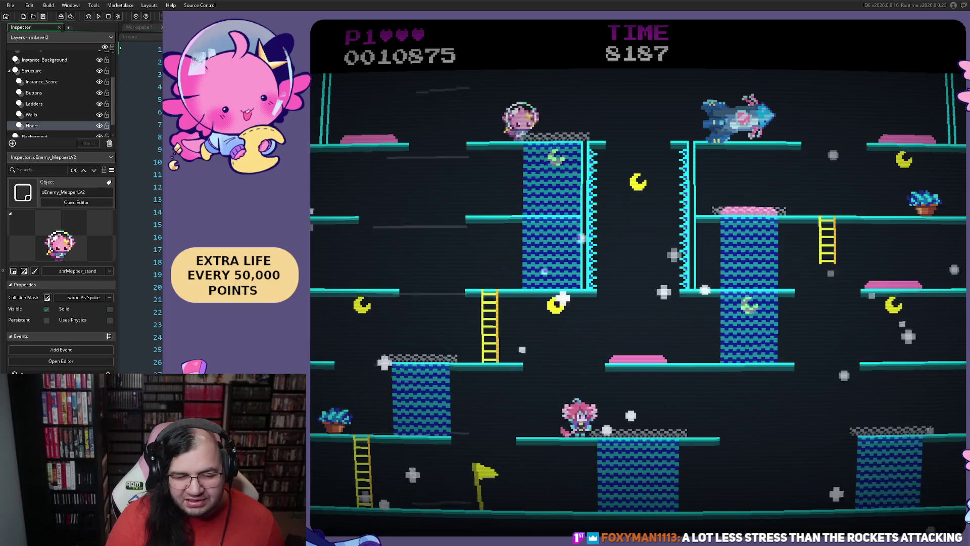
key("Left")
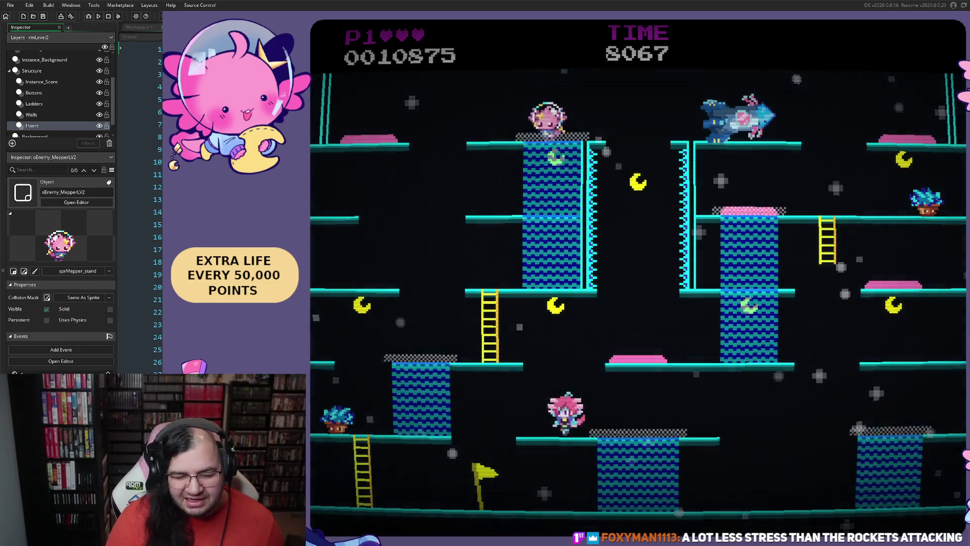
key("Left")
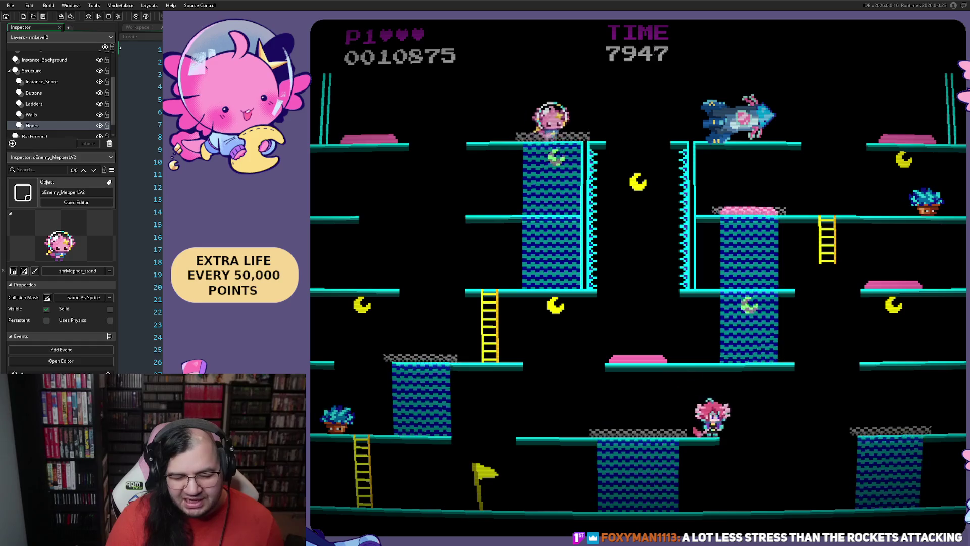
Step: Keep playing the bottom floor to score 0010875, then quit the game with Escape
key("Right")
key("Left")
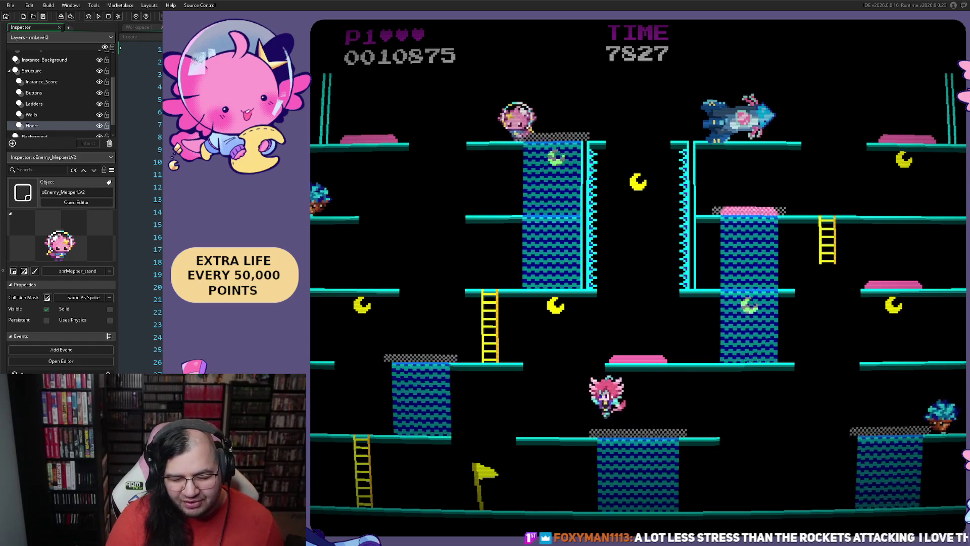
key("Left")
key("Right")
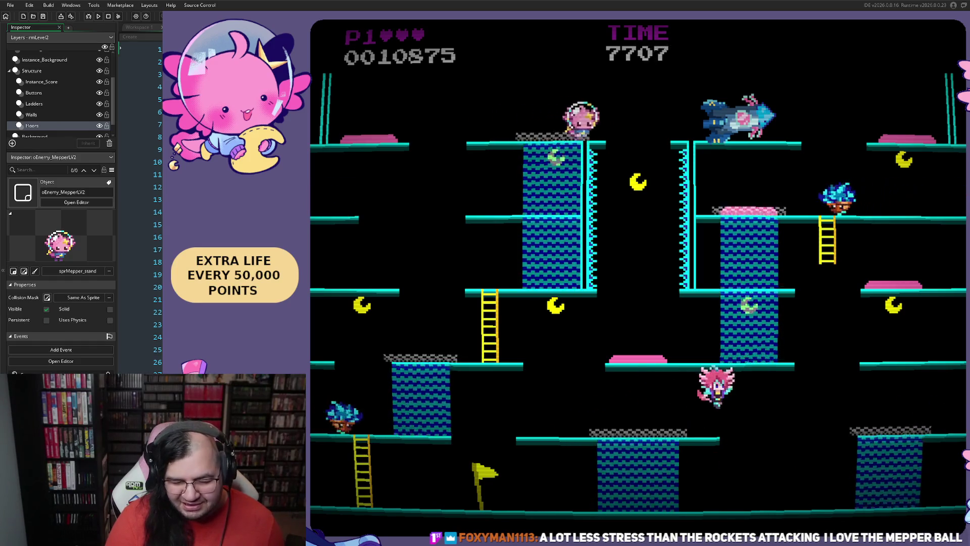
key("Right")
key("Left")
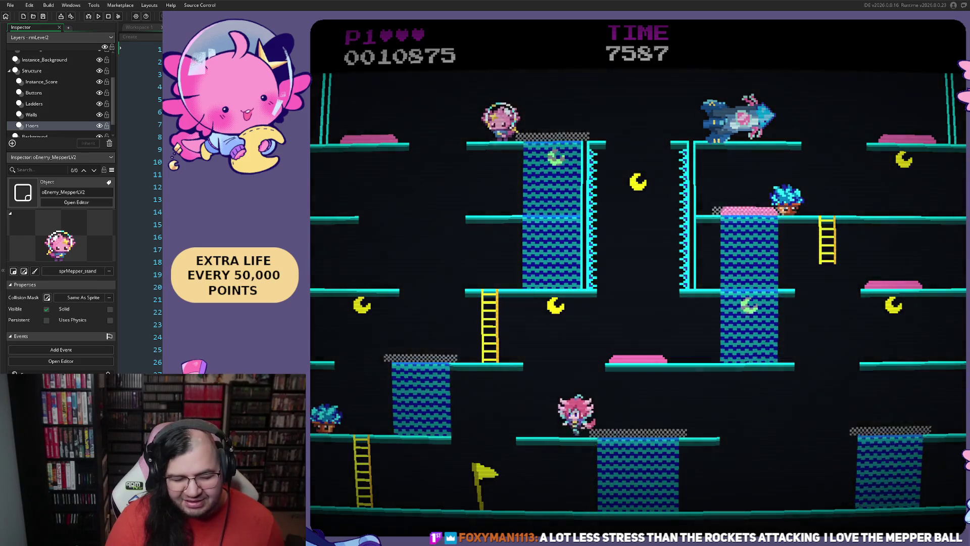
key("Left")
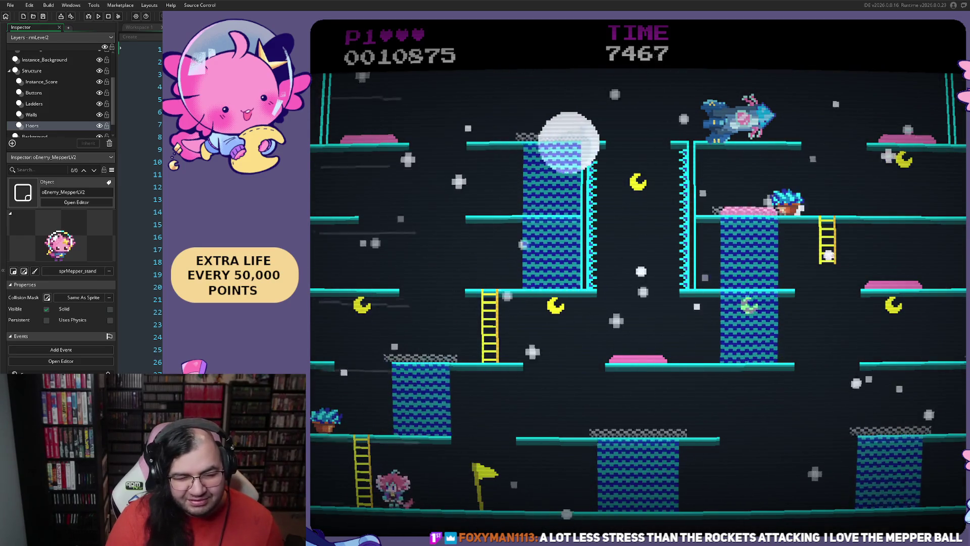
key("Right")
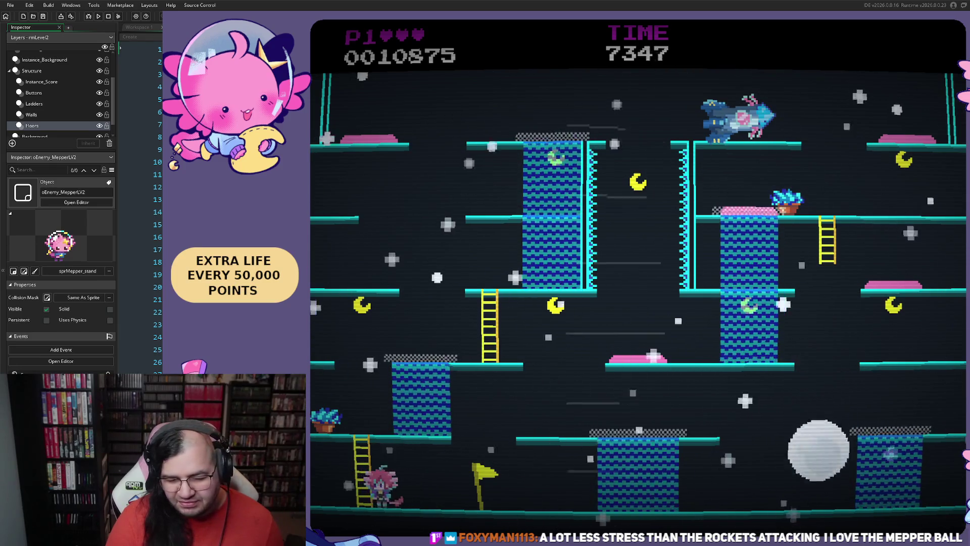
key("Right")
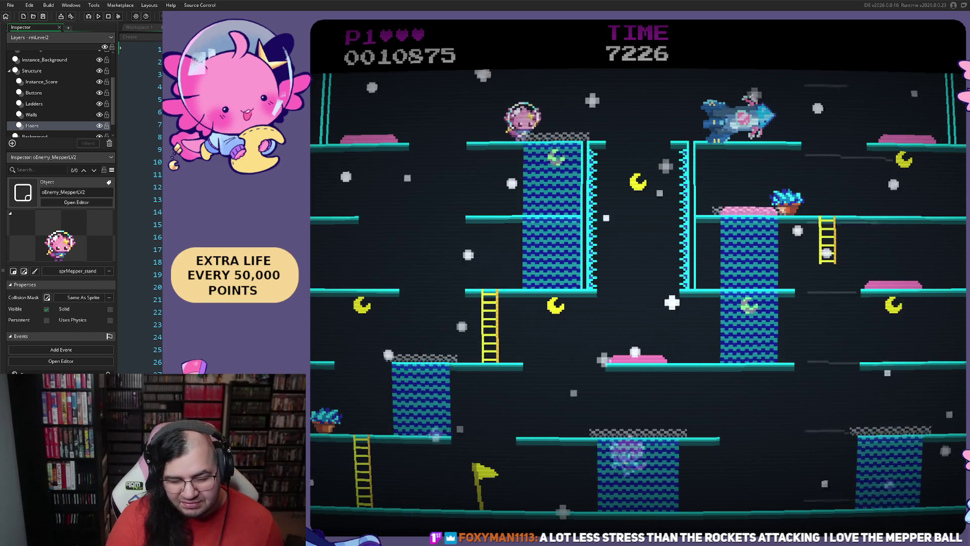
key("Left")
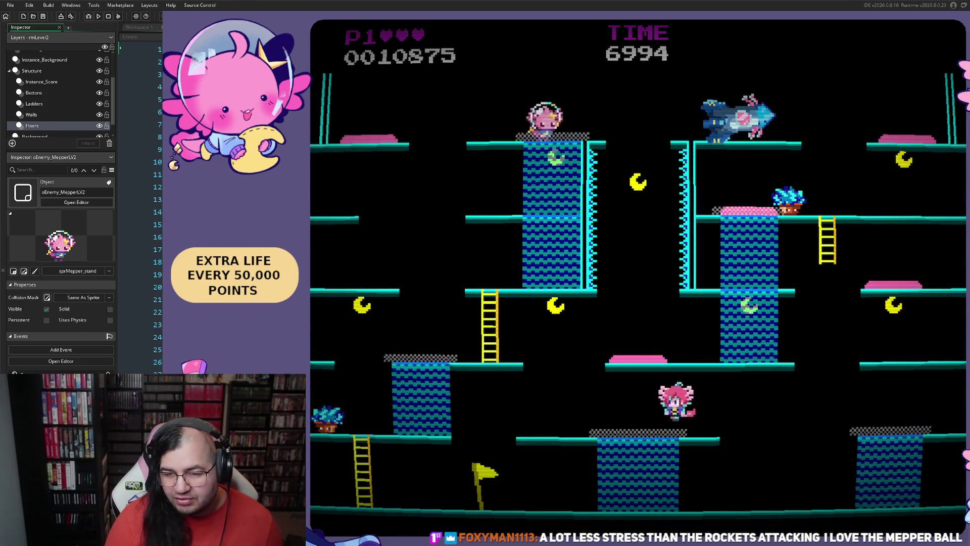
key("Escape")
Step: Switch to the Create event code and Run the game to reach the Mepper Mania title screen
scroll(273, 194, "down", 3)
scroll(280, 194, "up", 3)
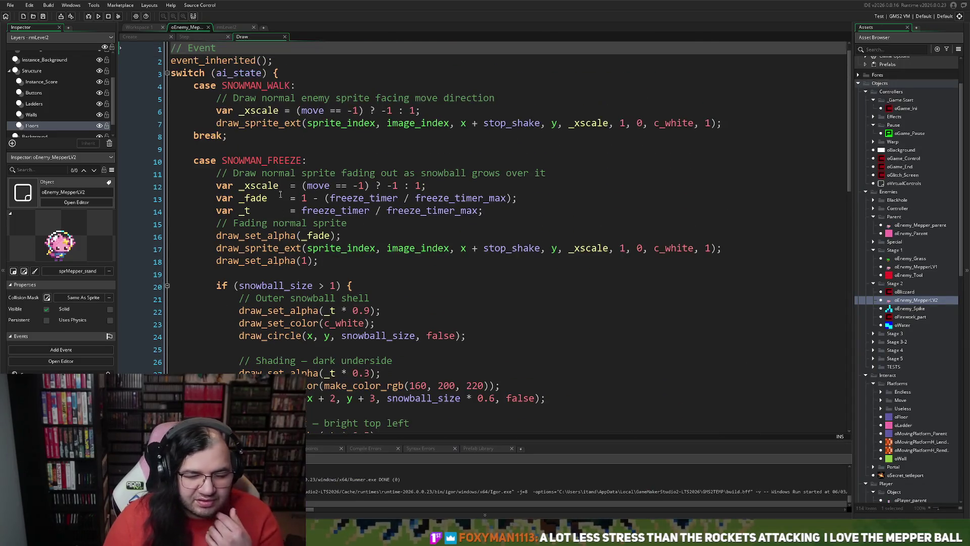
left_click(131, 37)
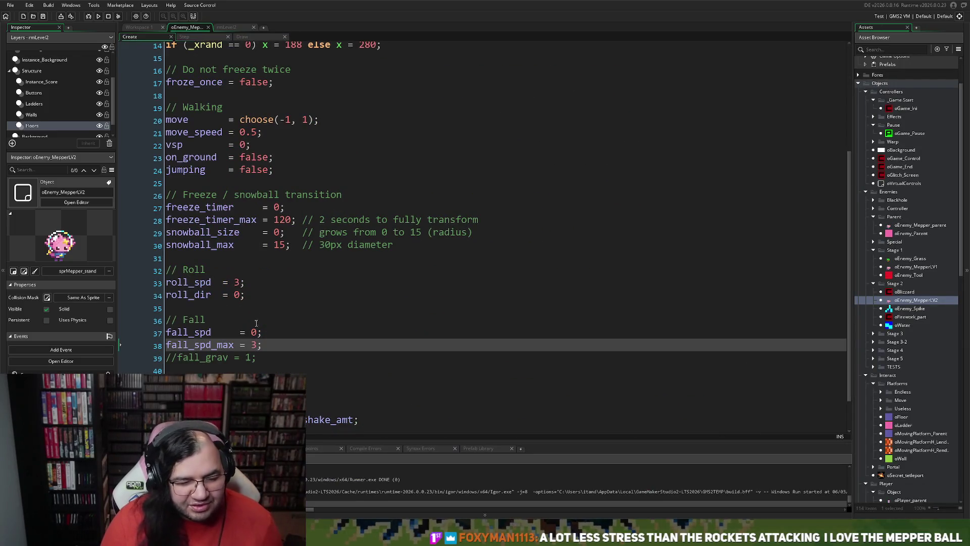
left_click(99, 17)
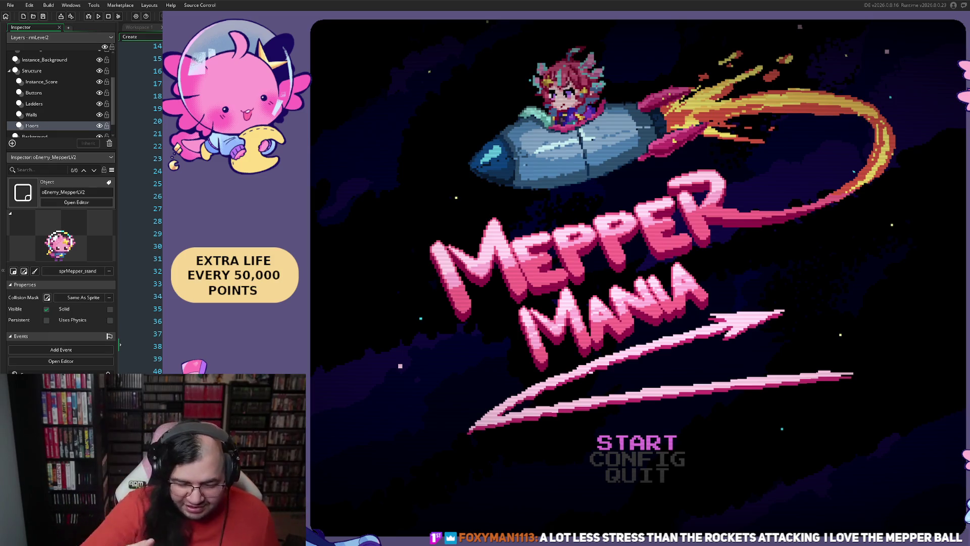
Step: Start a new game and climb the player to the middle platform's pink pad
key("Return")
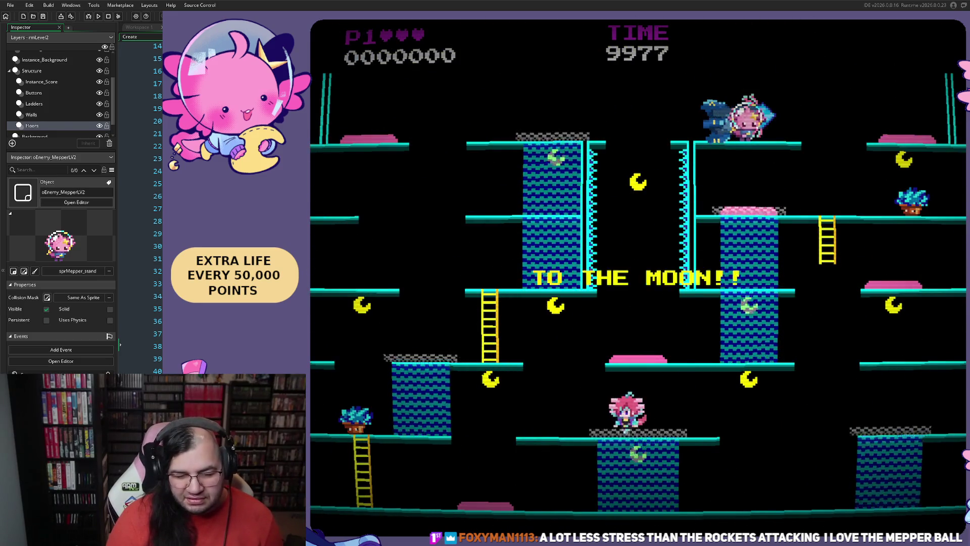
key("Left")
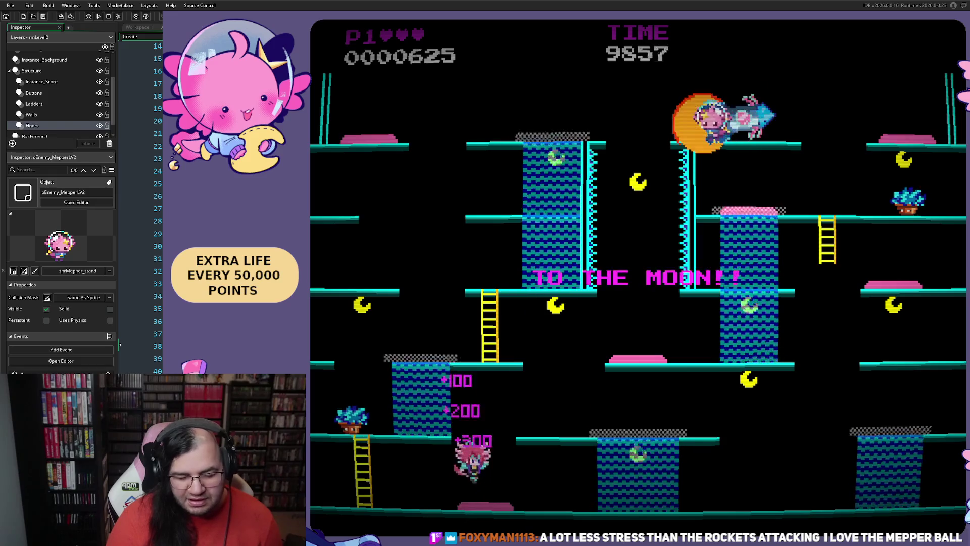
key("Right")
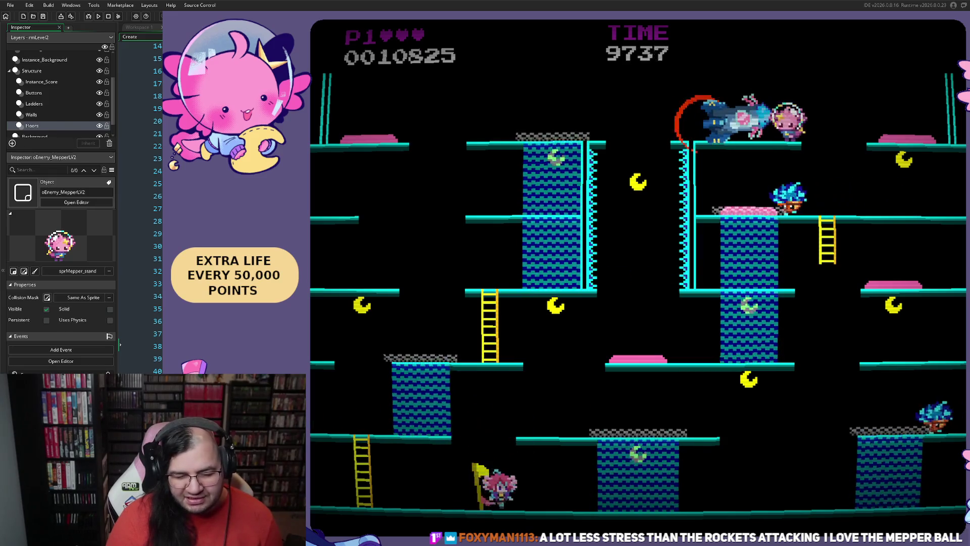
key("space")
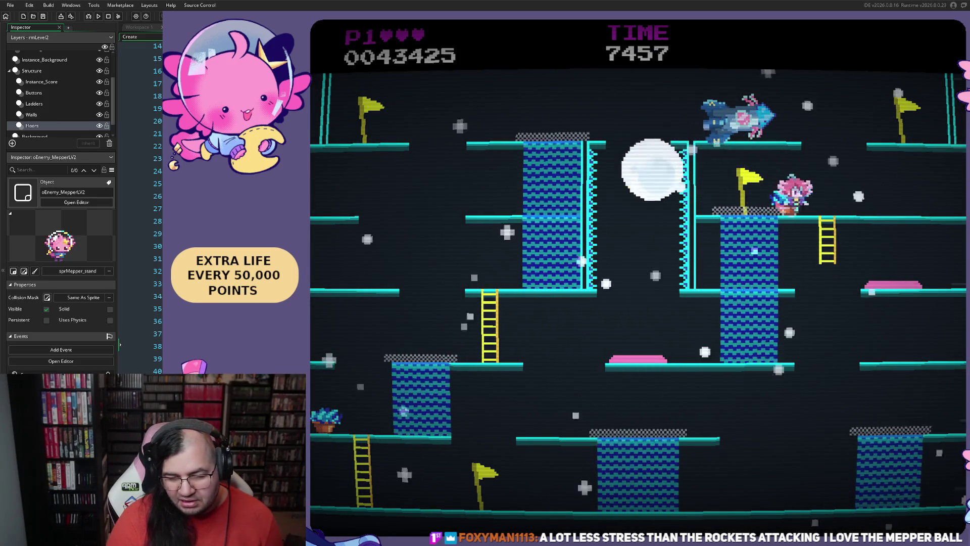
key("Right")
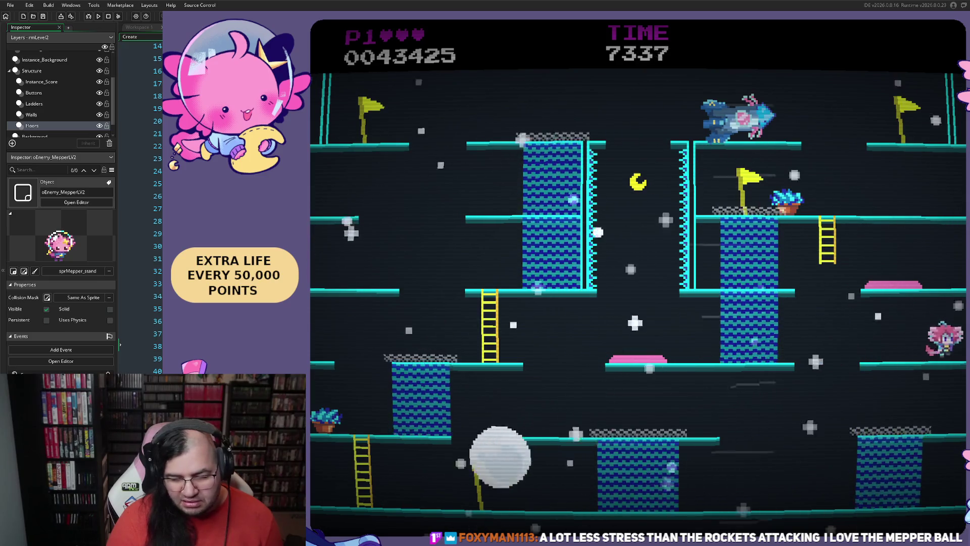
key("Right")
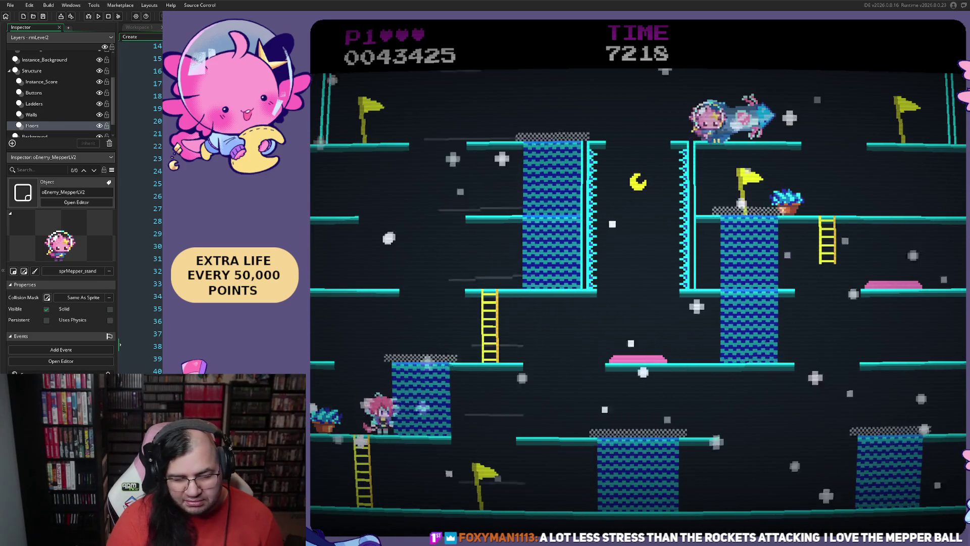
key("Up")
key("Left")
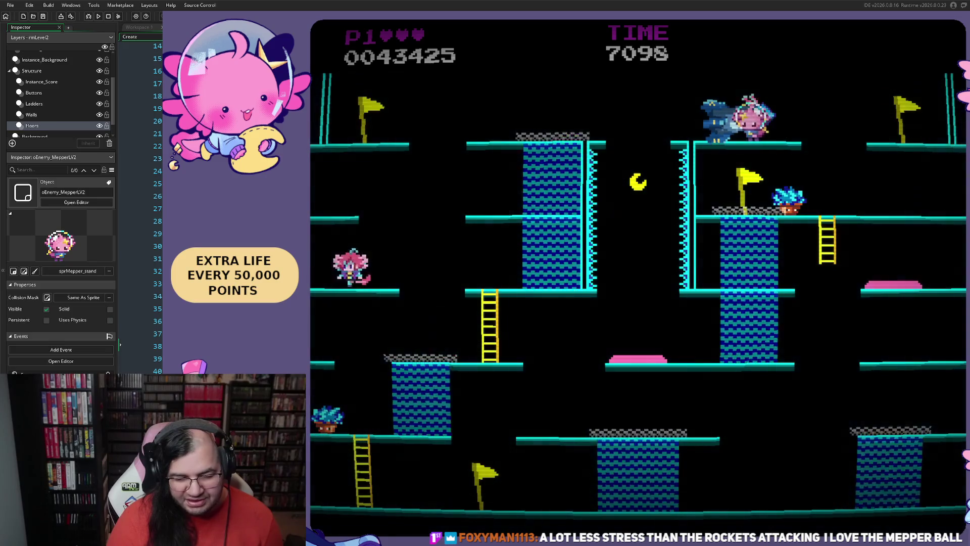
key("Left")
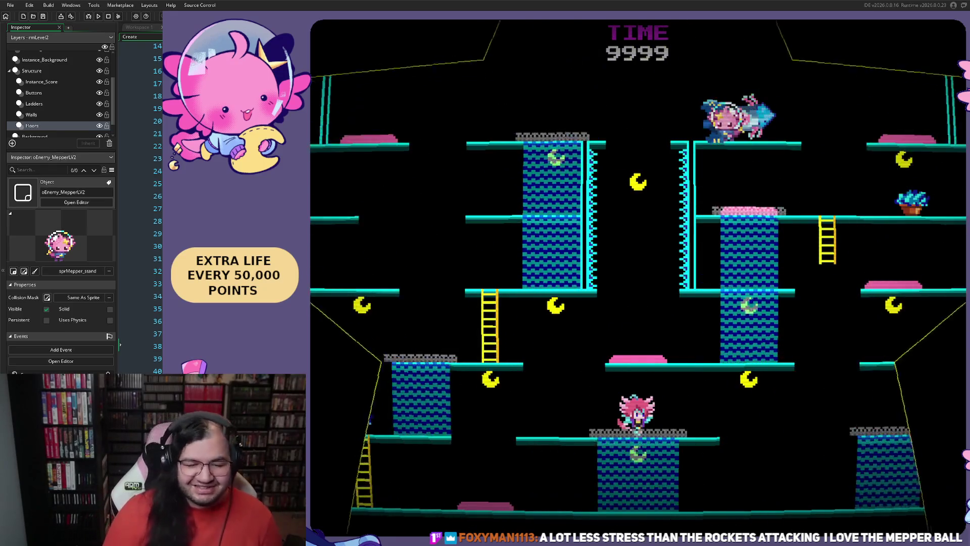
Step: Collect a moon and jump the player back and forth along the platforms
key("Left")
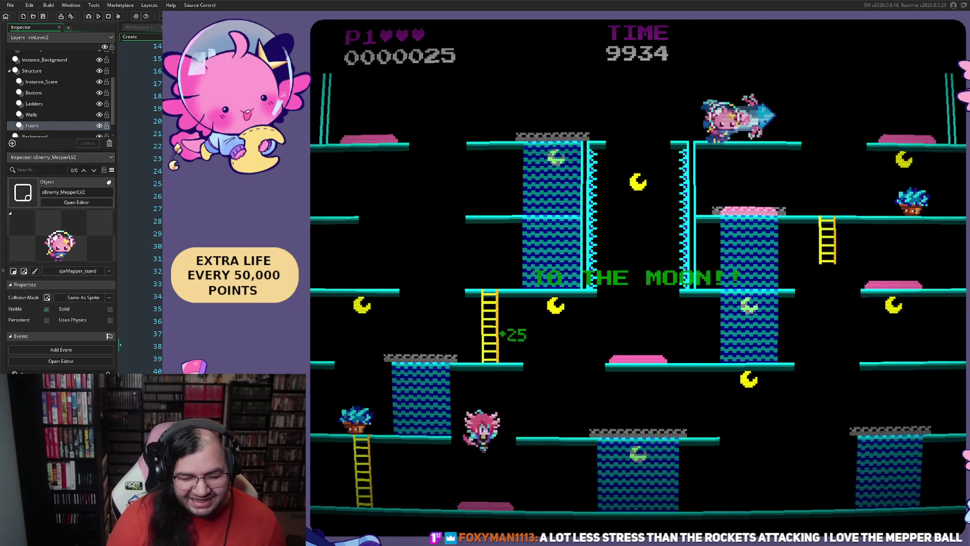
key("Right")
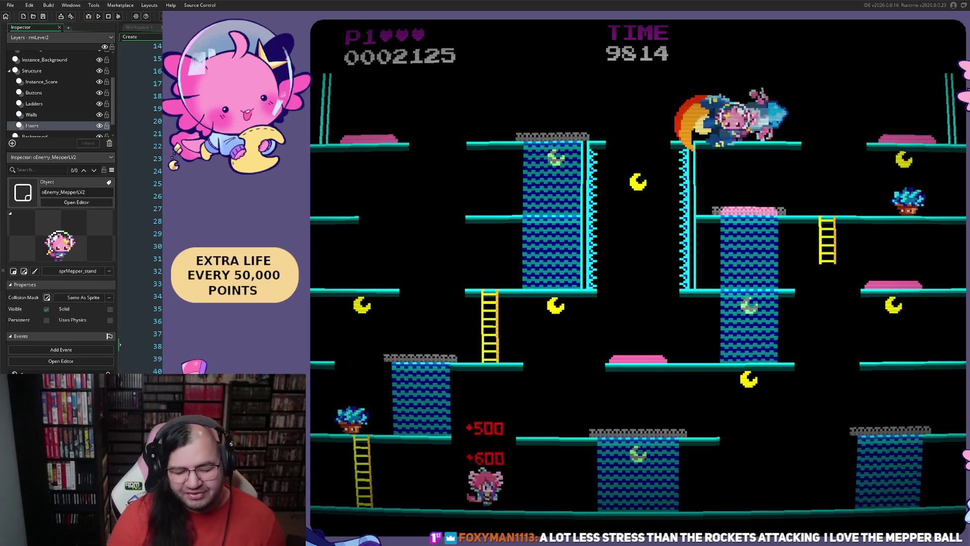
key("Right")
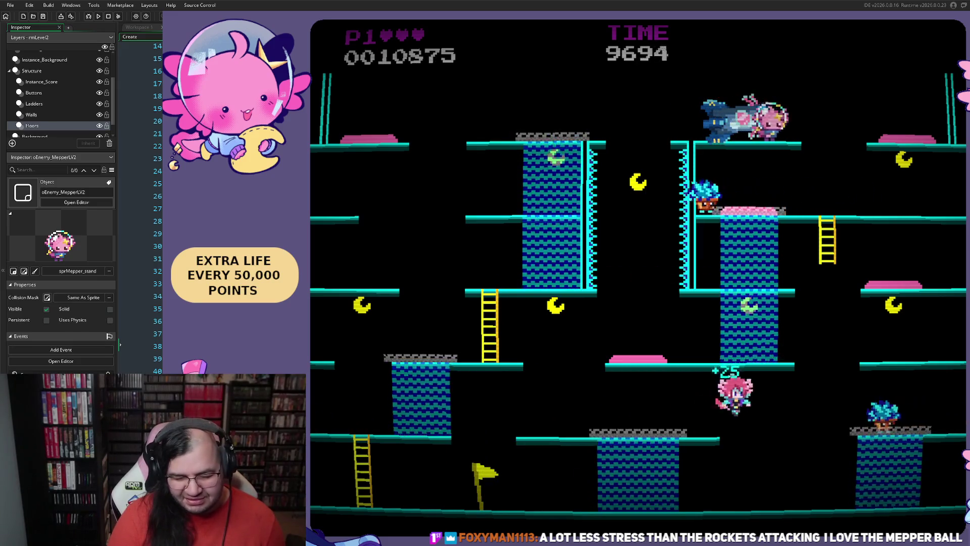
key("Left")
key("Left")
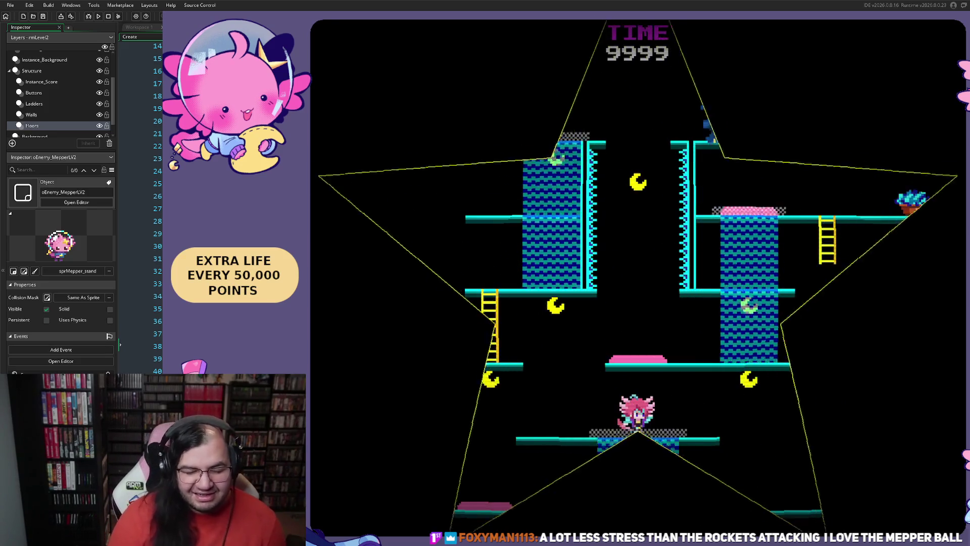
key("Right")
key("space")
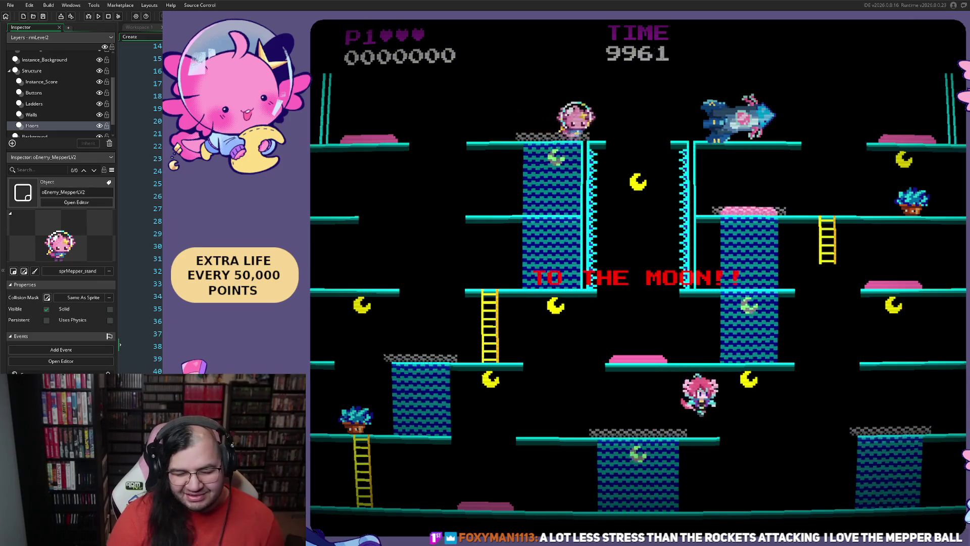
key("Left")
key("Left")
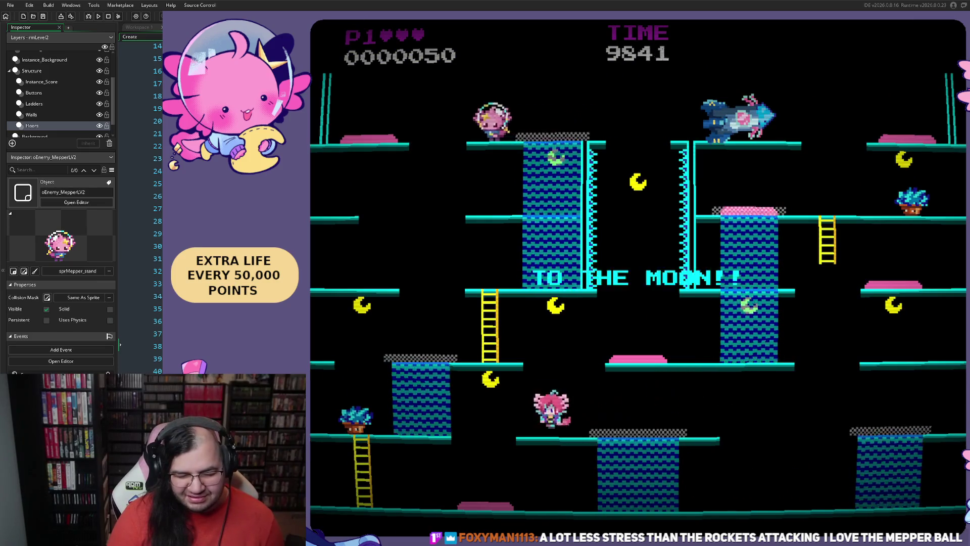
key("Right")
key("Right")
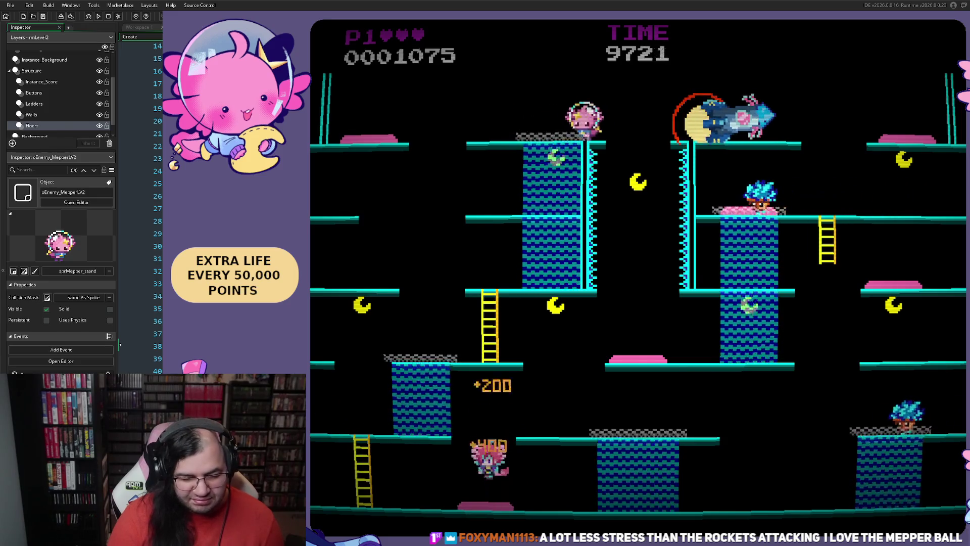
key("Left")
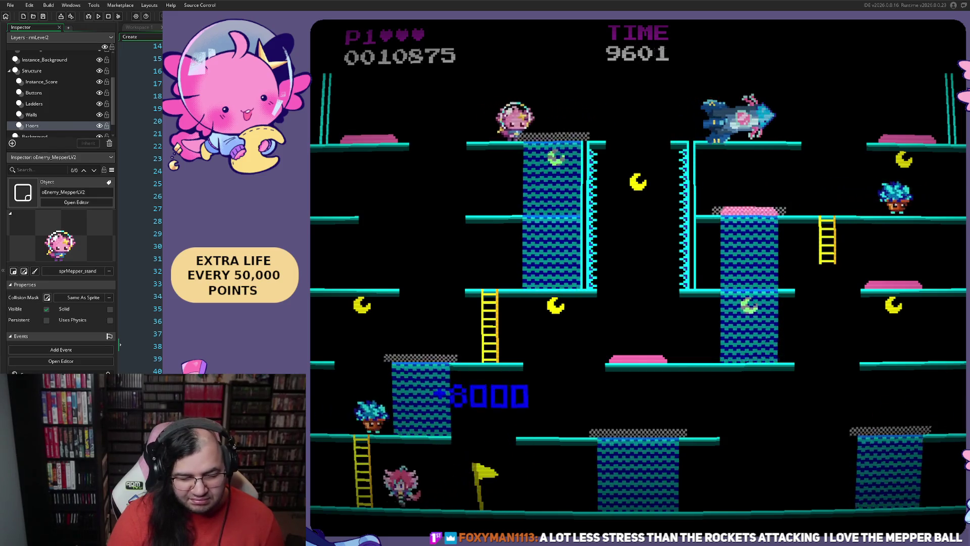
key("Right")
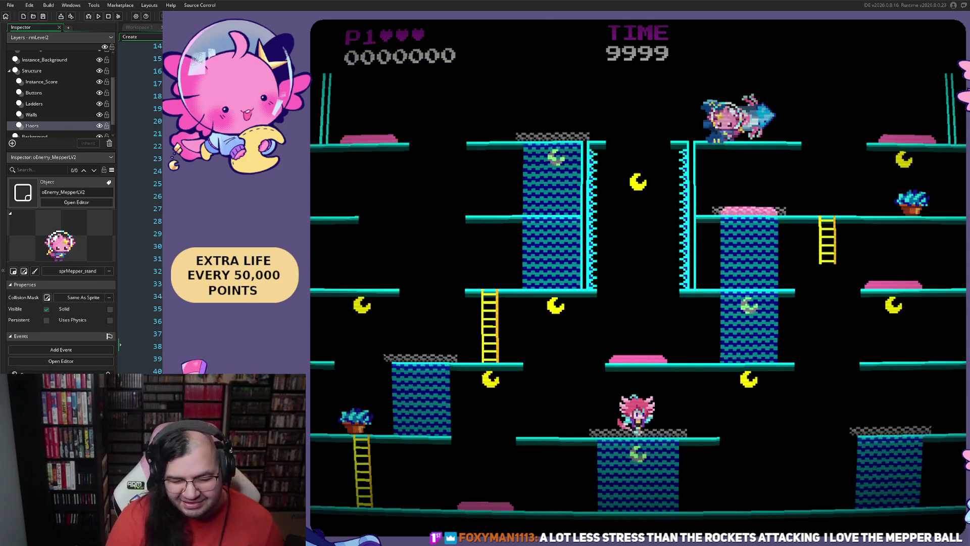
Step: Move the player right as the restarted Geyser Gable stage begins at score zero
key("Right")
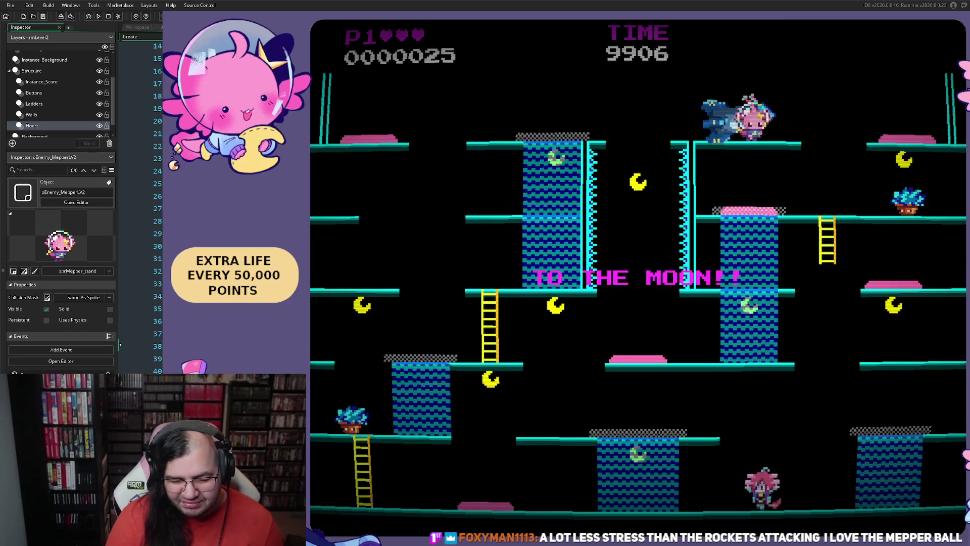
Step: Climb the ladders to the top platform, collecting moon pickups along the way
key("Left")
key("Right")
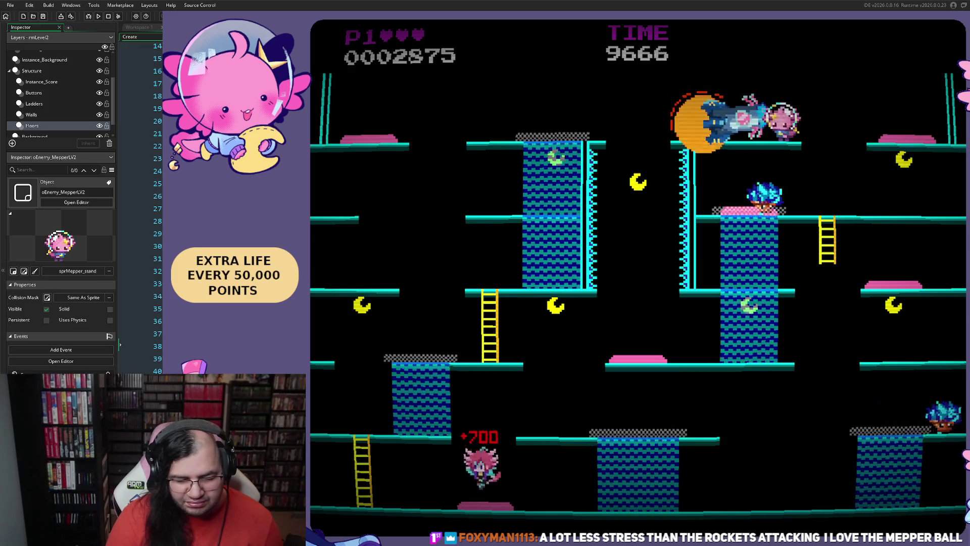
key("Left")
key("Up")
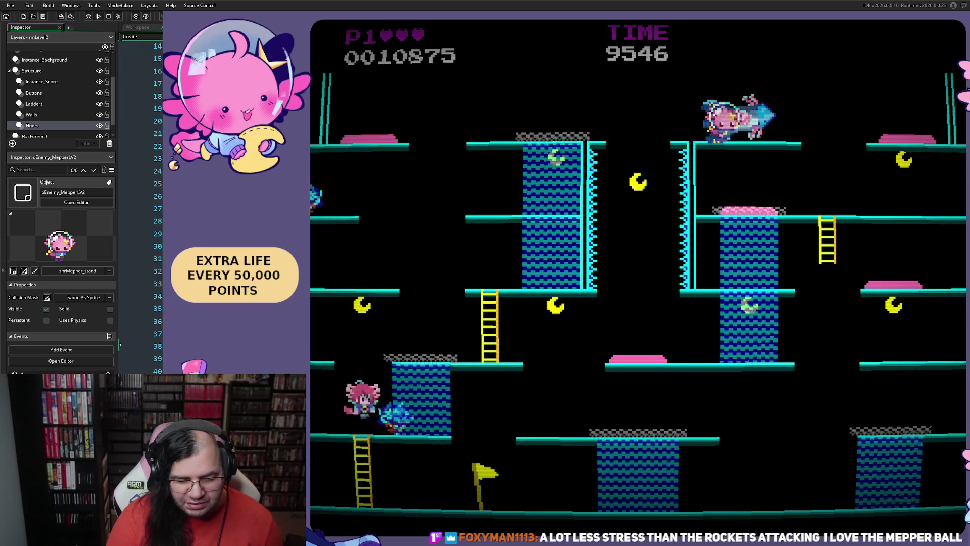
key("Left")
key("Right")
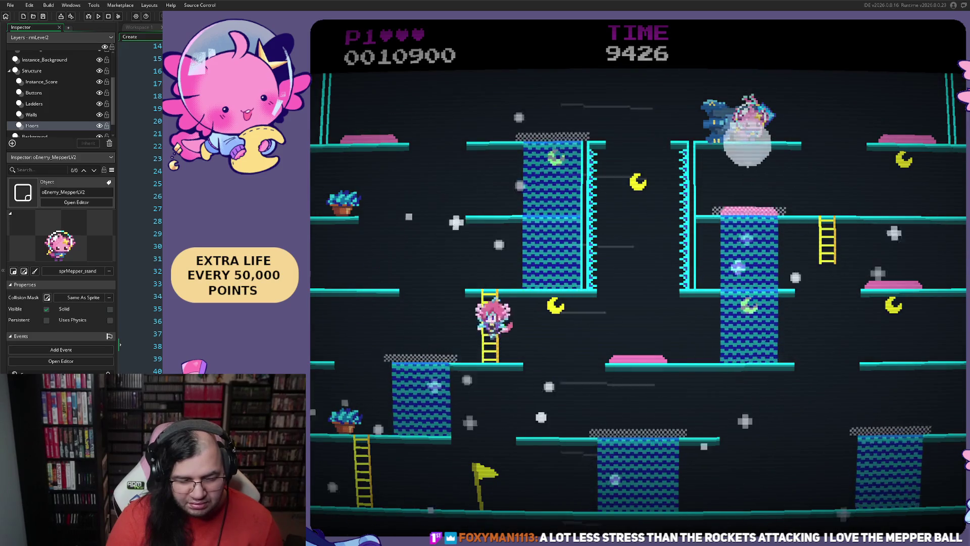
key("Up")
key("Left")
key("Left")
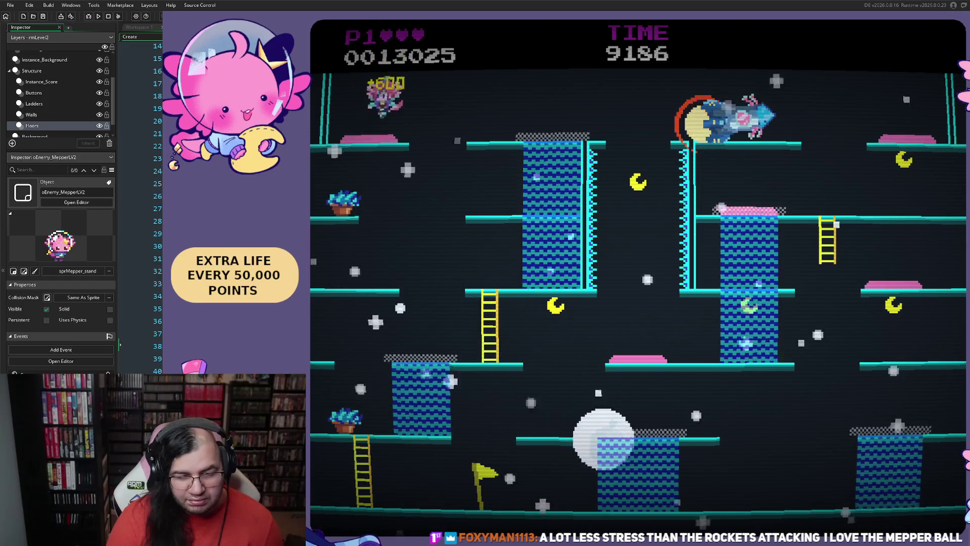
key("Right")
Step: Run across the platforms knocking out enemies for points
key("Left")
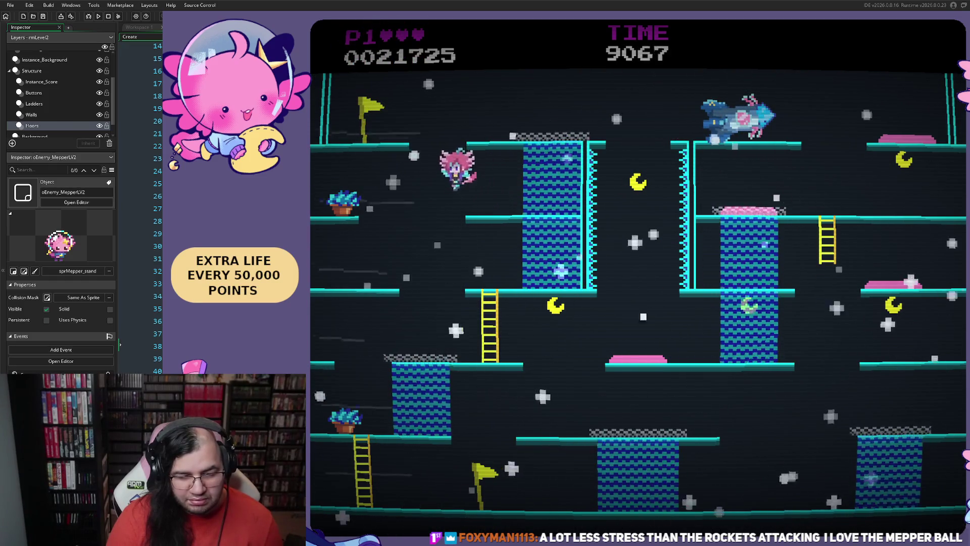
key("Left")
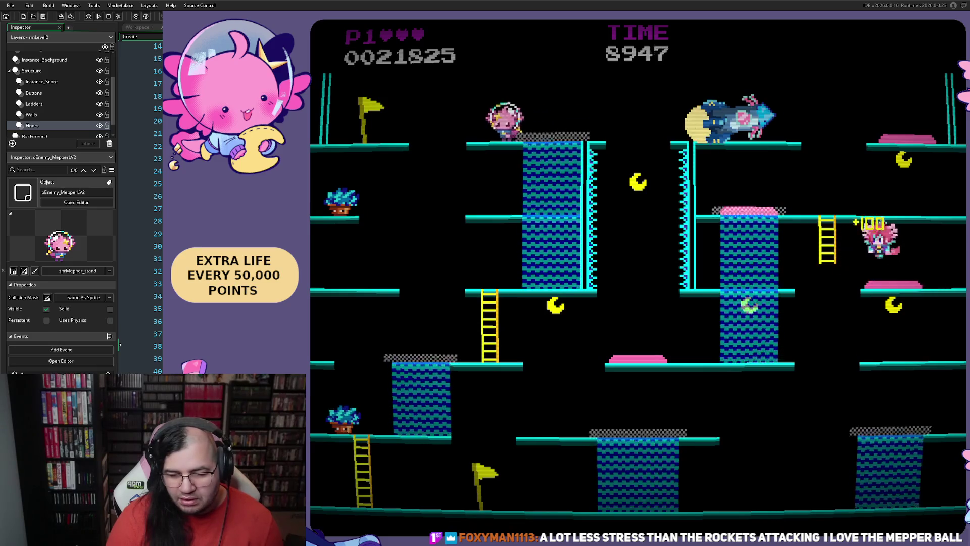
key("Right")
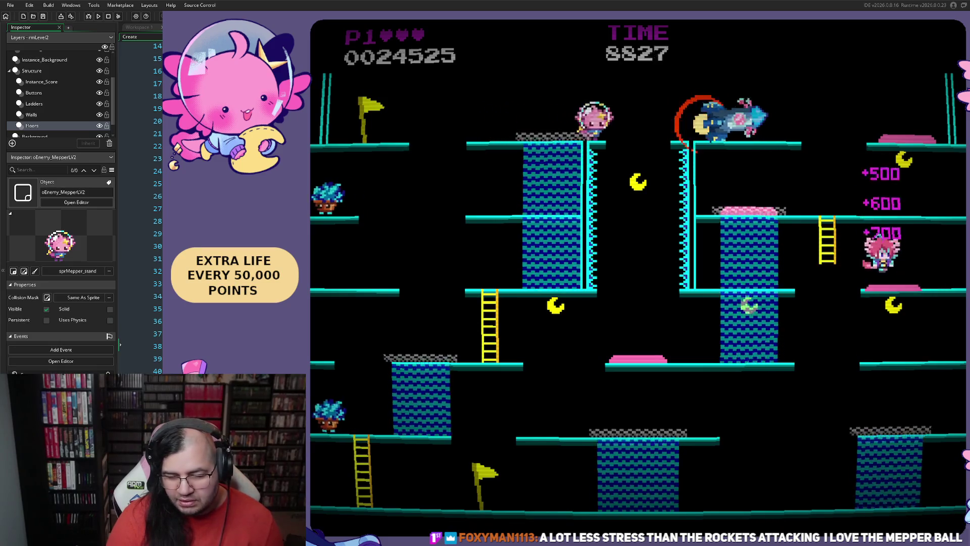
key("Left")
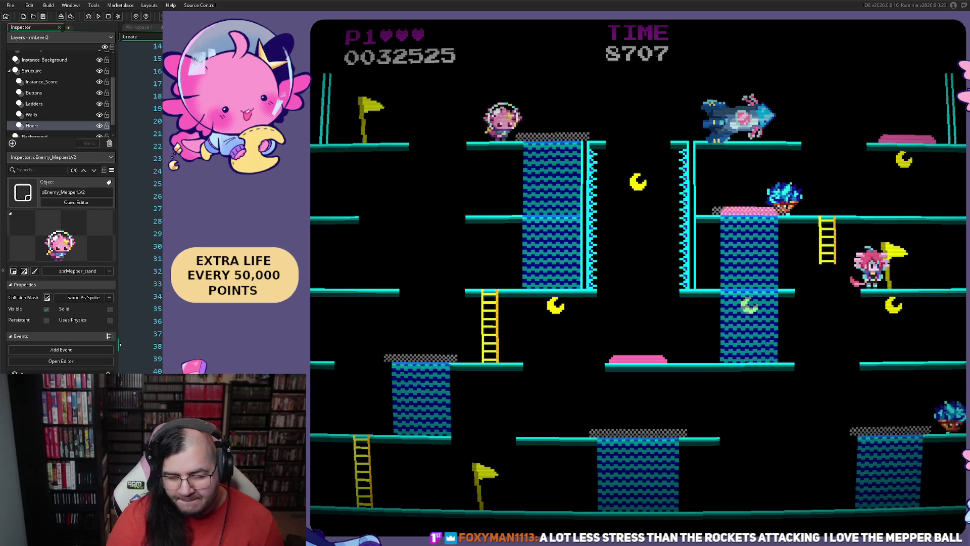
key("Right")
key("Left")
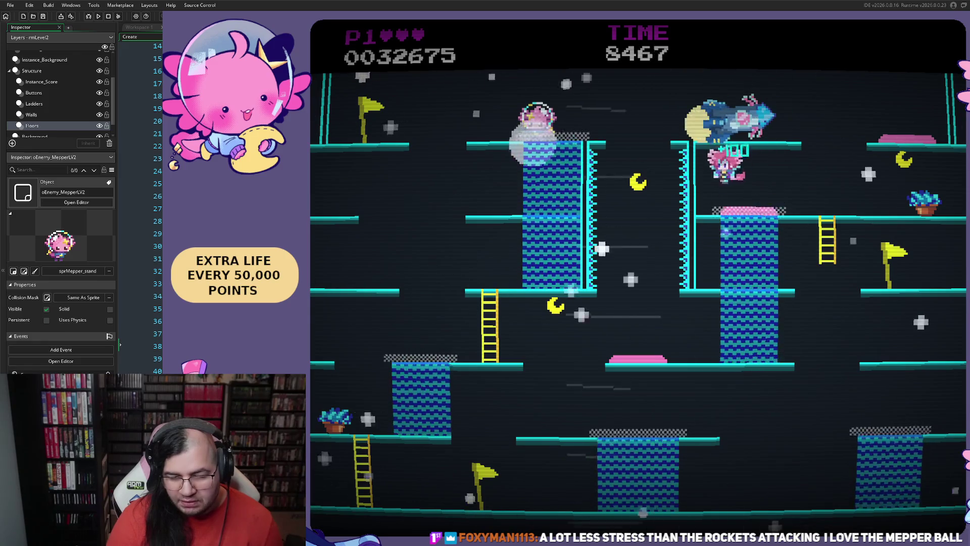
key("Right")
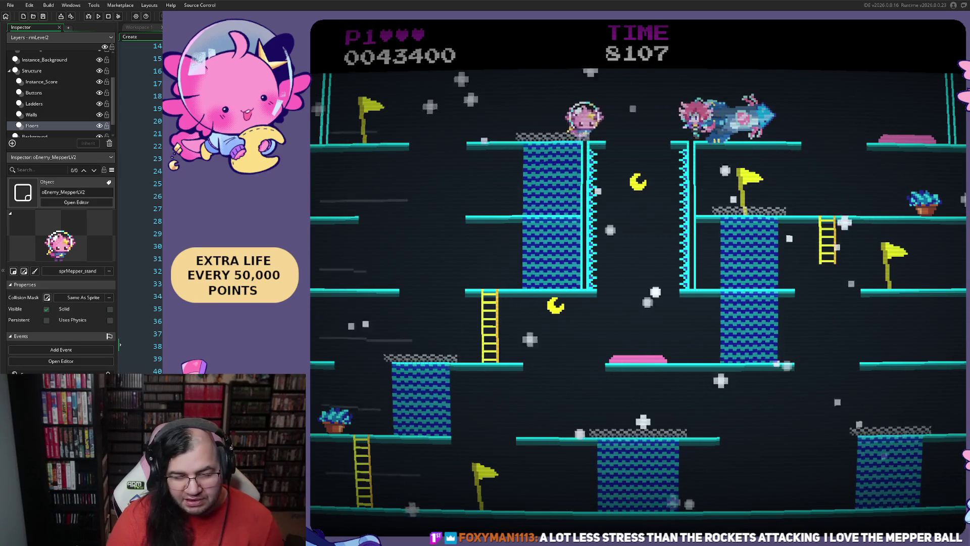
key("Left")
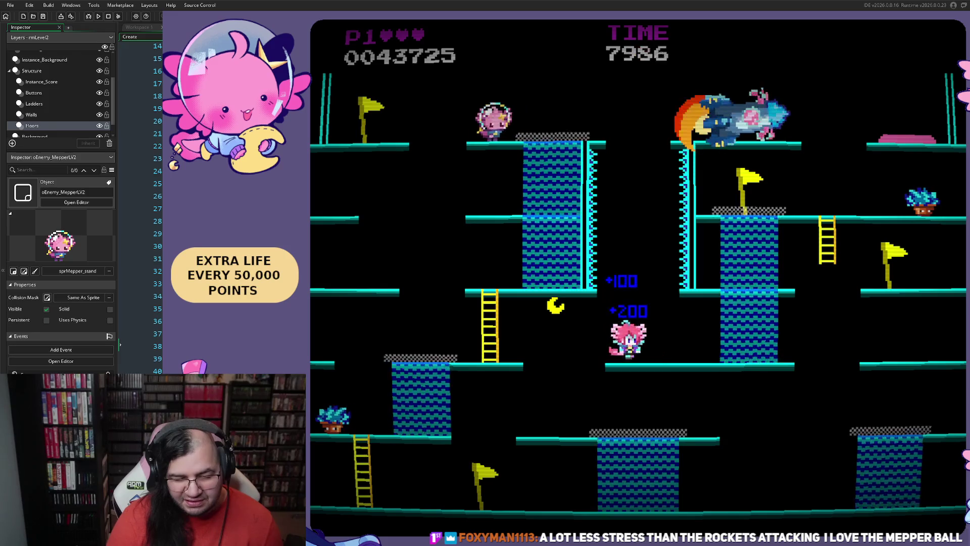
key("Right")
Step: Collect the star bonus to reach 0064250, then close the game and open rmLevel2
key("Left")
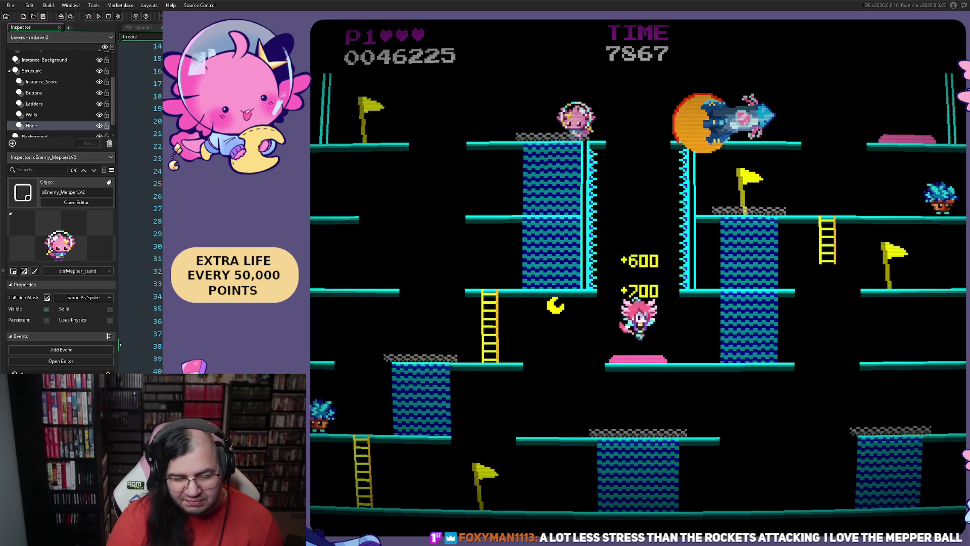
key("Right")
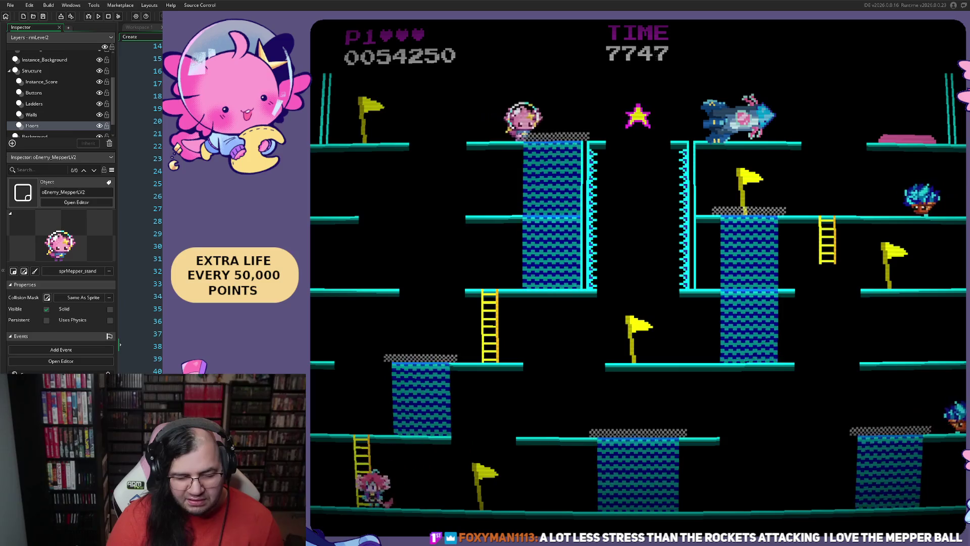
key("Left")
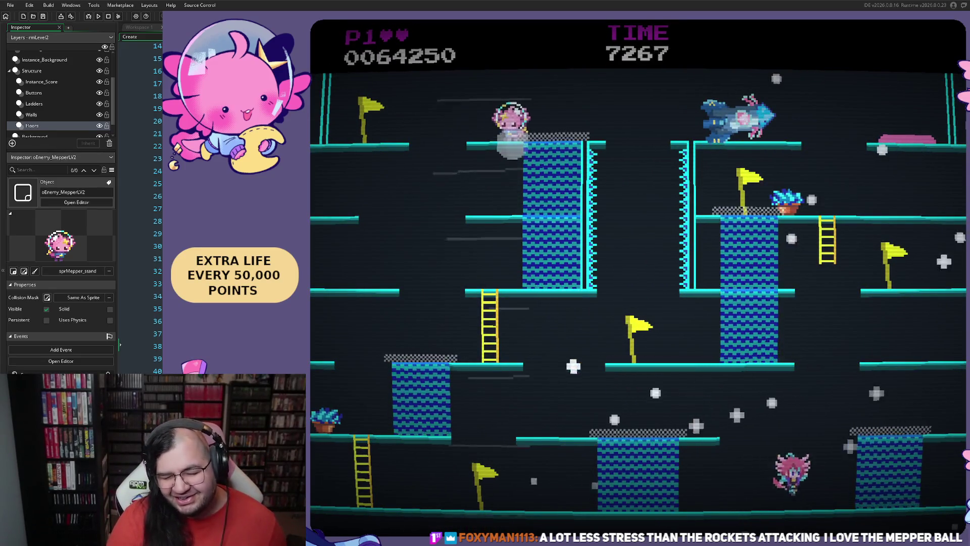
key("Left")
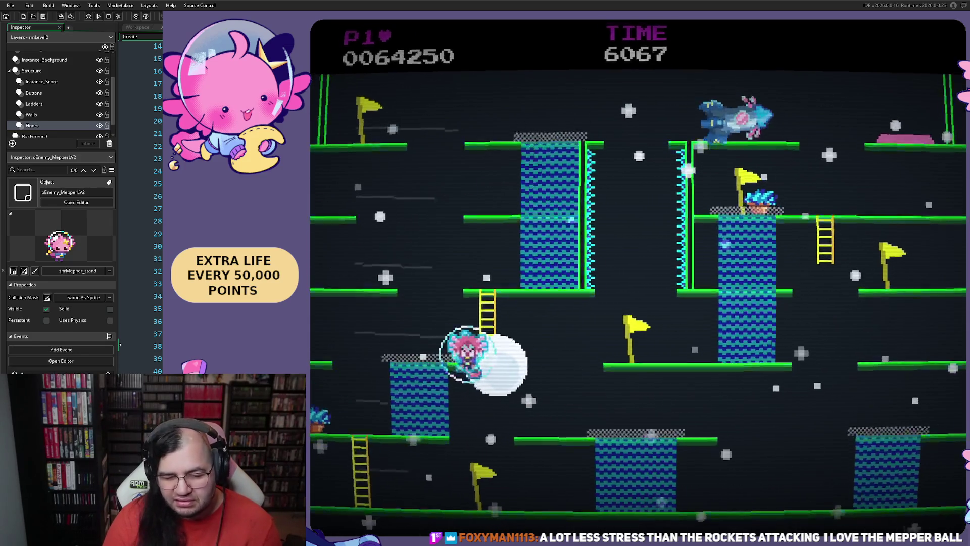
key("Escape")
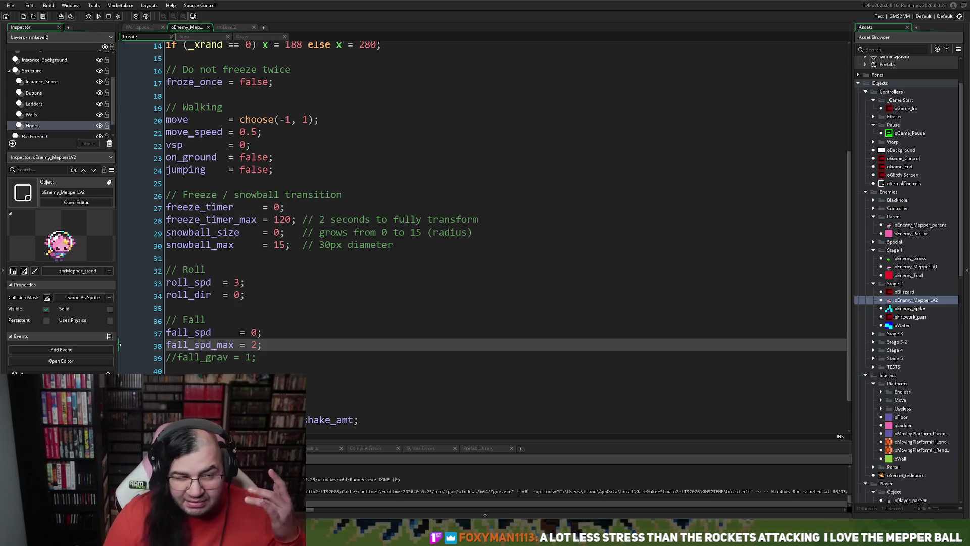
left_click(226, 27)
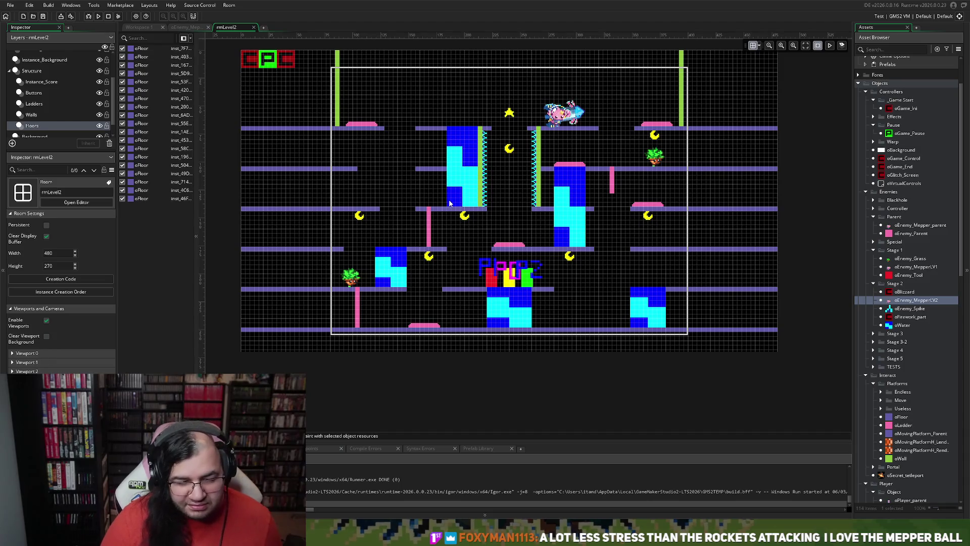
Step: On the Floors layer, shorten the top floor piece so it starts at x 160
scroll(448, 203, "up", 5)
scroll(437, 210, "up", 2)
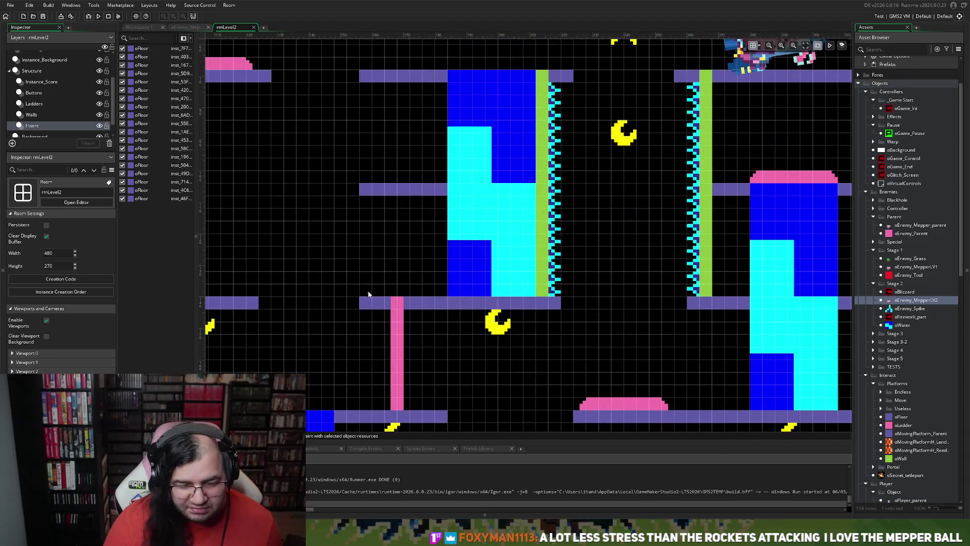
scroll(369, 301, "left", 3)
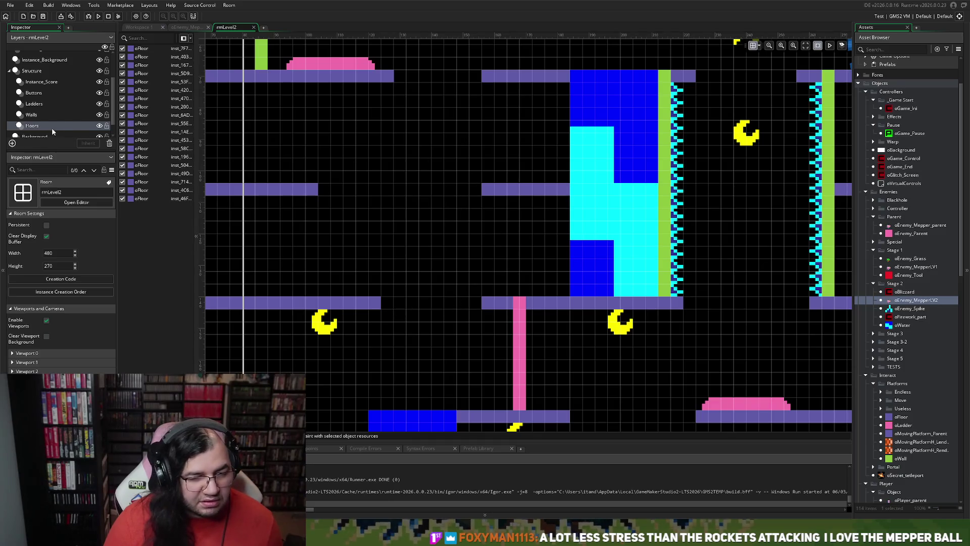
left_click(38, 116)
left_click(37, 127)
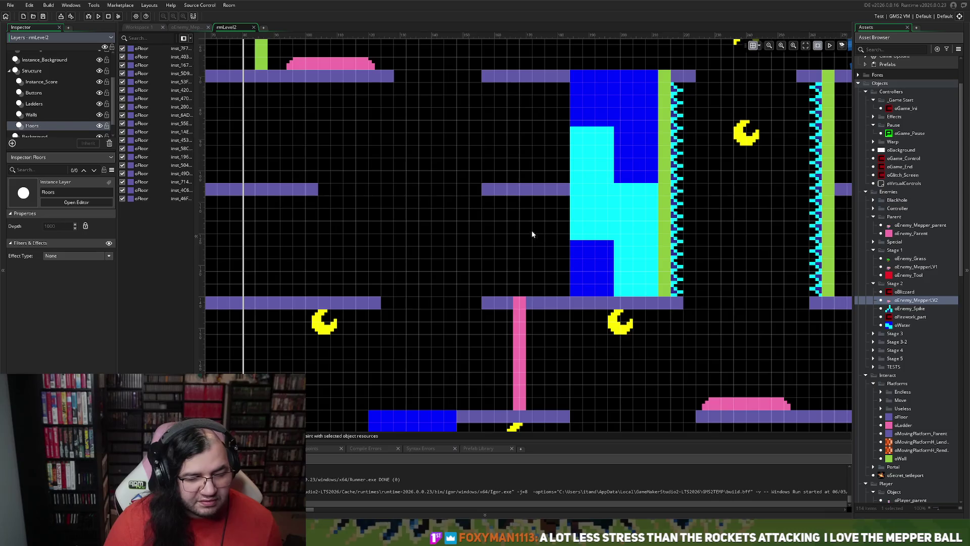
left_click(483, 76)
left_click_drag(486, 77, 493, 78)
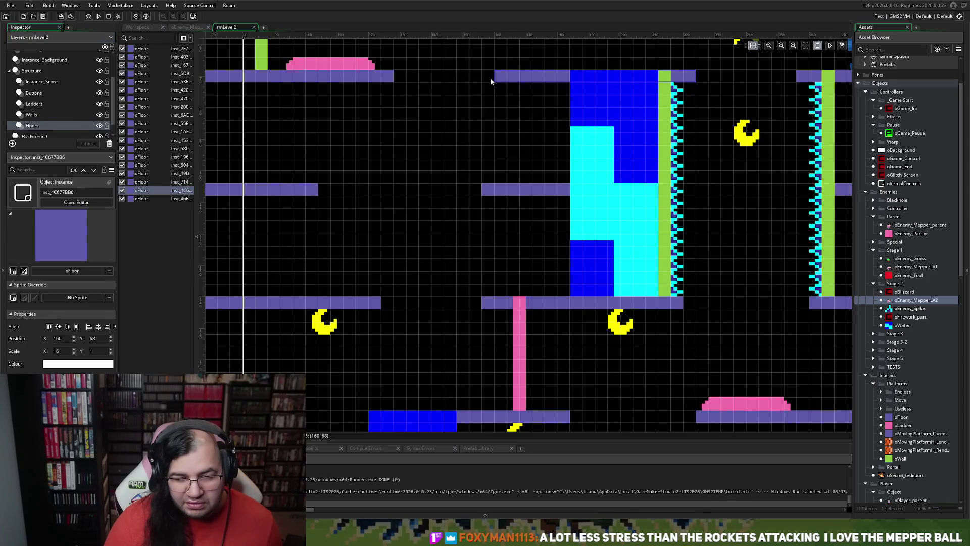
Step: Select the lower floor platforms, including the one at y 140, then view the Instance_Score layer
scroll(499, 186, "down", 3)
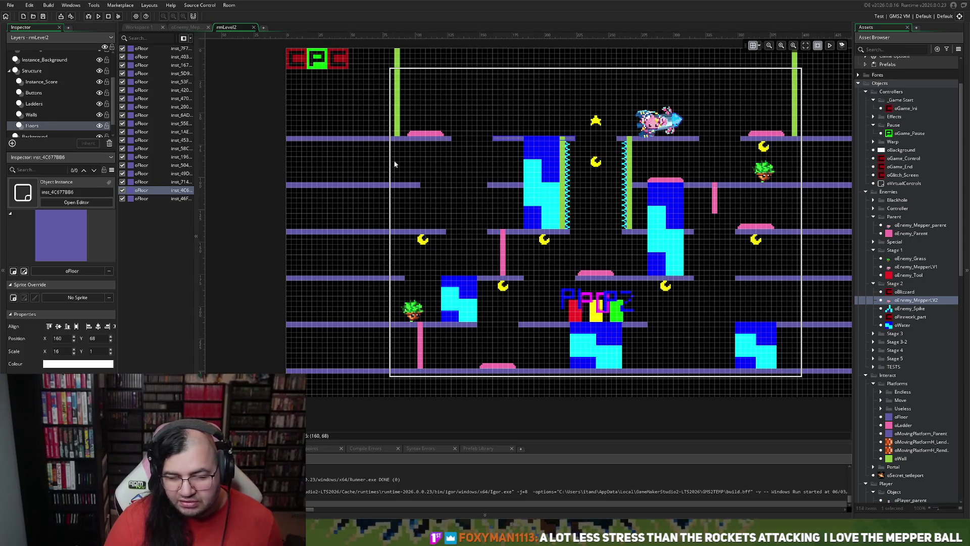
left_click(488, 185)
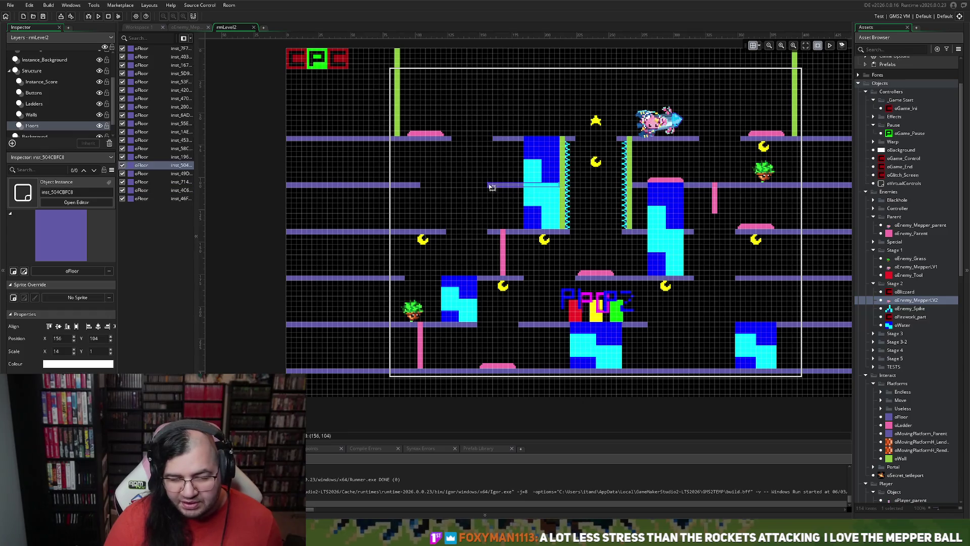
left_click(493, 232)
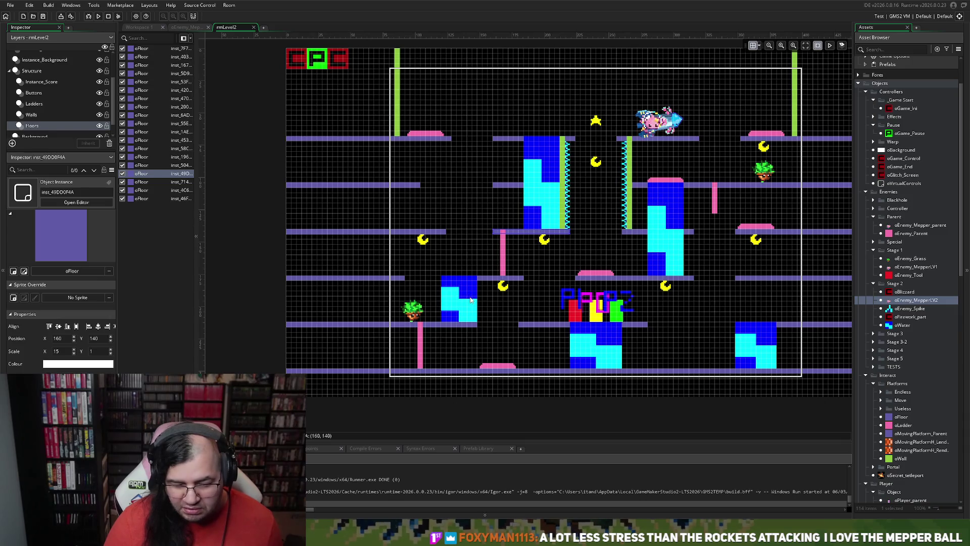
scroll(470, 302, "up", 5)
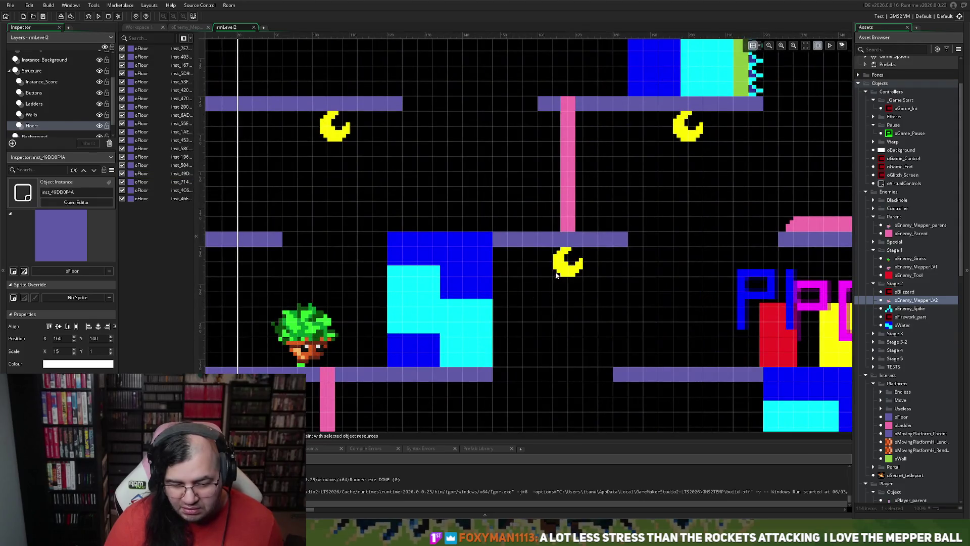
scroll(544, 288, "down", 3)
scroll(541, 289, "down", 4)
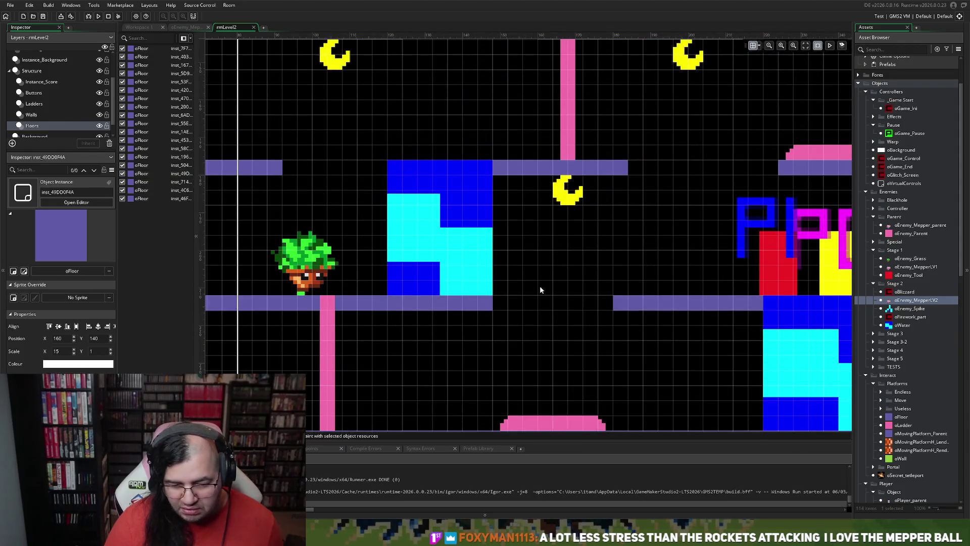
scroll(541, 289, "right", 3)
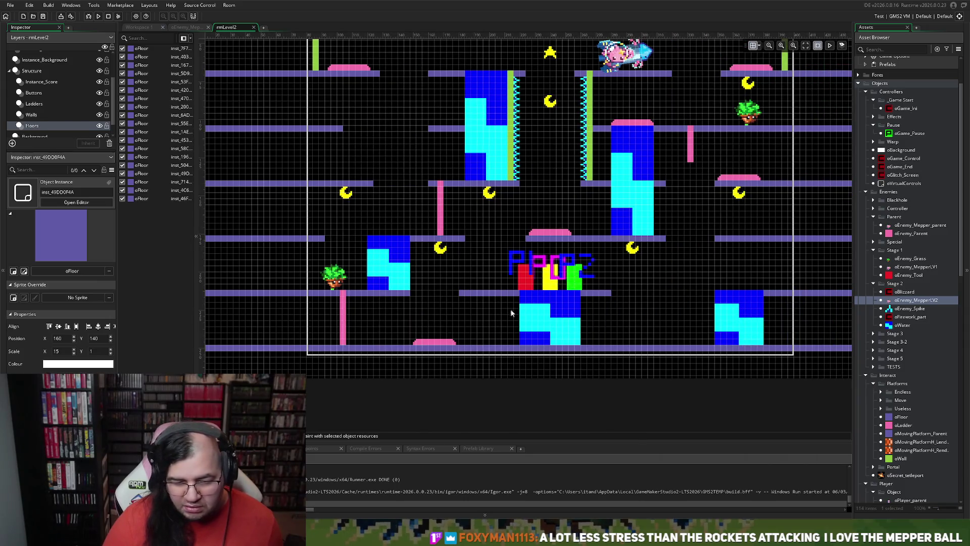
left_click(38, 84)
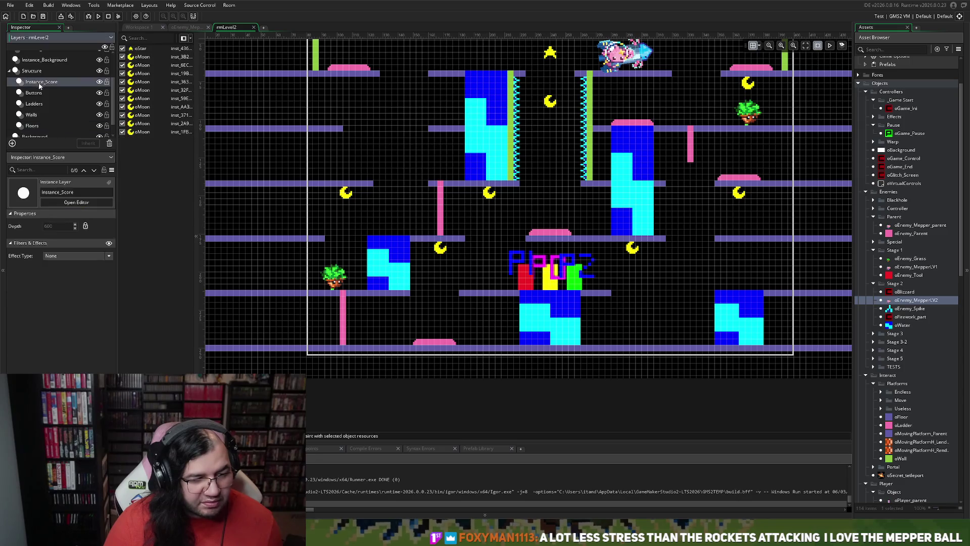
left_click(34, 94)
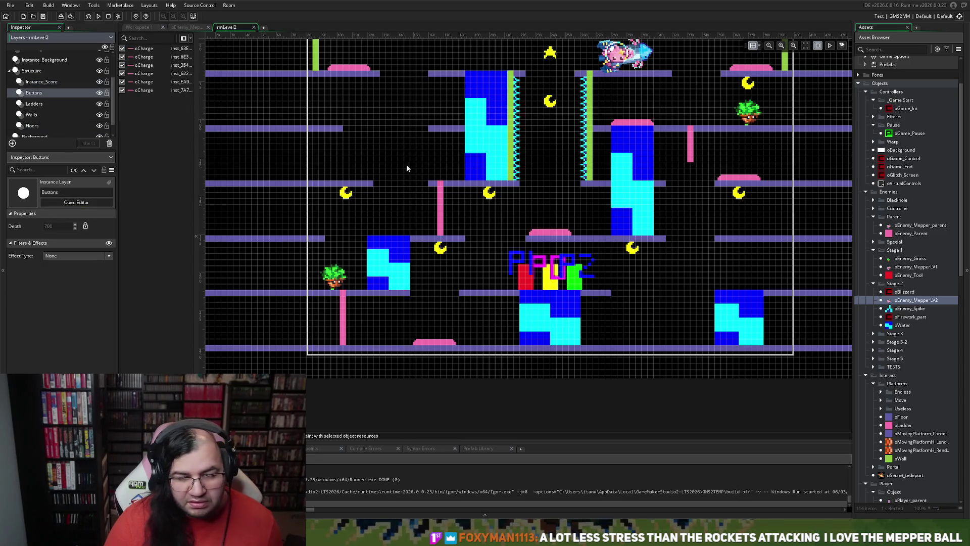
scroll(497, 192, "down", 2)
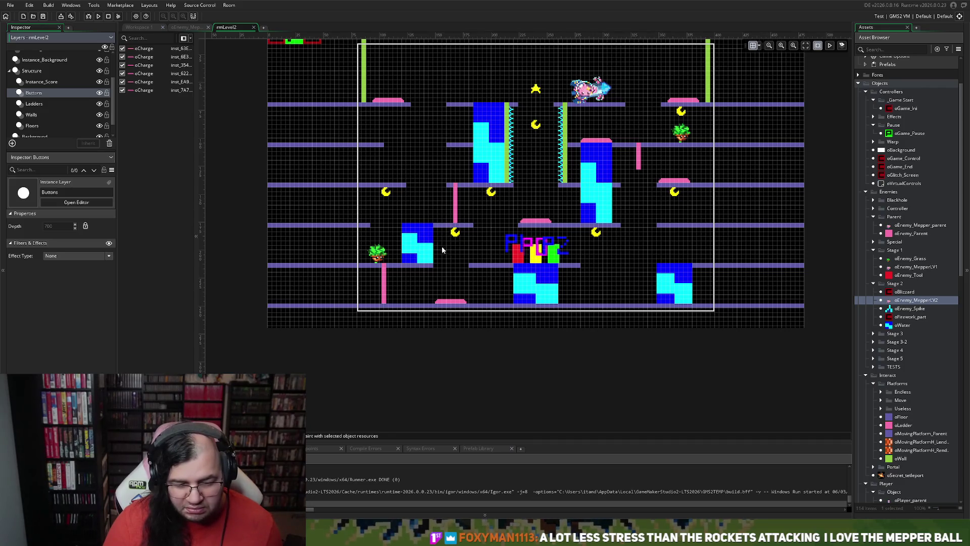
scroll(447, 252, "up", 5)
scroll(449, 251, "down", 3)
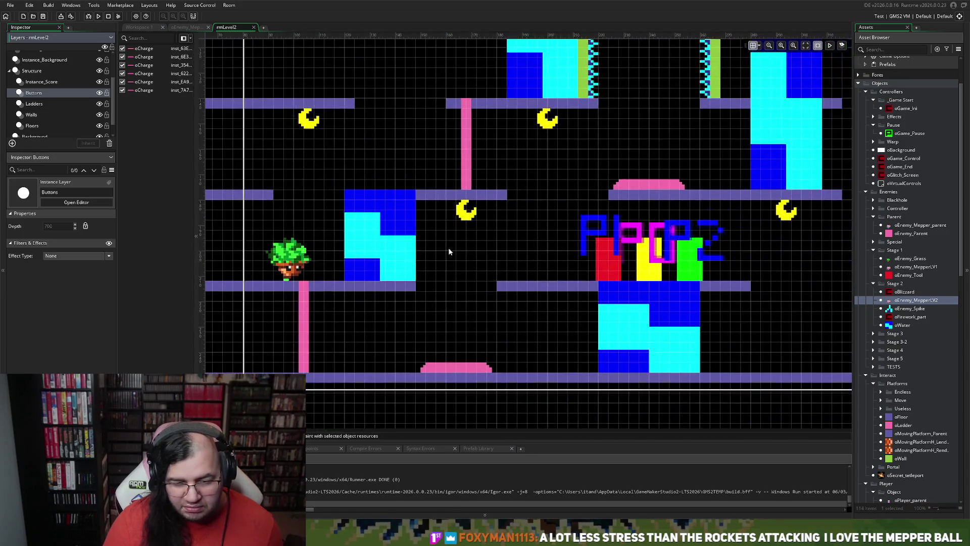
left_click(42, 83)
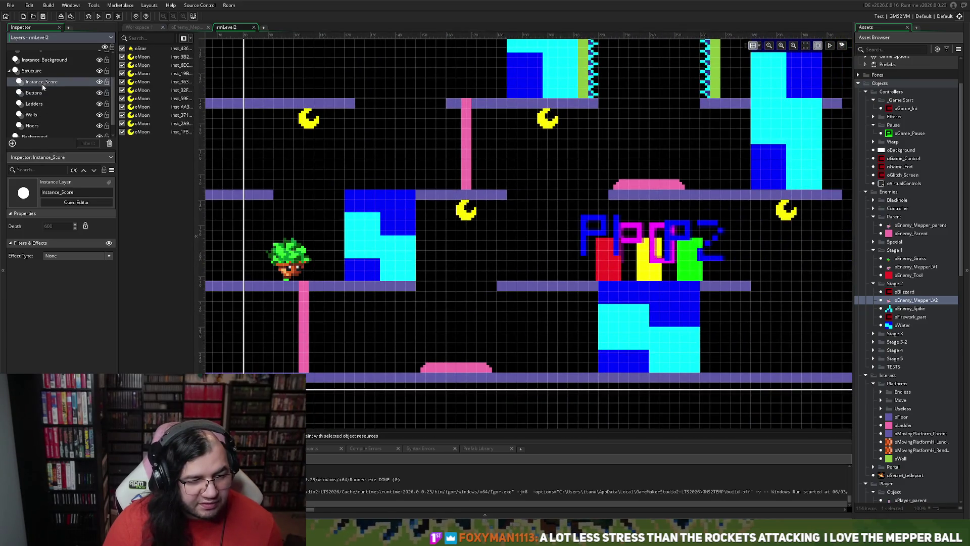
mouse_move(473, 216)
left_mouse_down()
mouse_move(404, 139)
mouse_move(398, 113)
mouse_move(358, 94)
left_mouse_up()
scroll(405, 137, "down", 3)
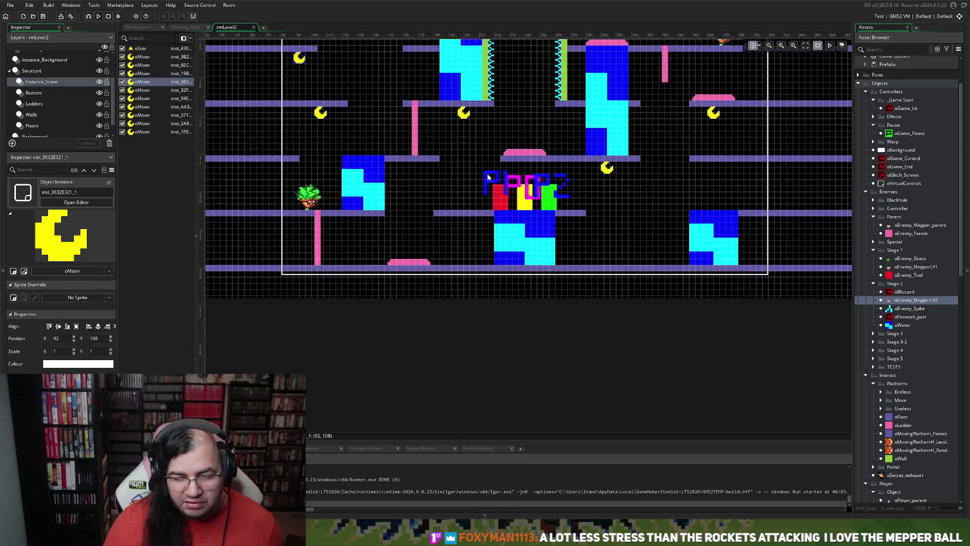
scroll(486, 180, "left", 3)
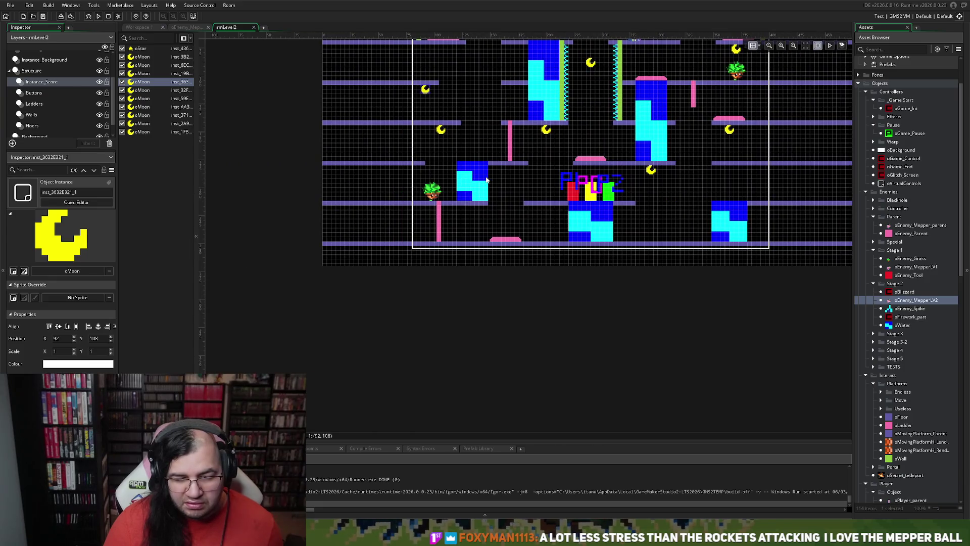
scroll(501, 181, "down", 3)
scroll(527, 189, "up", 3)
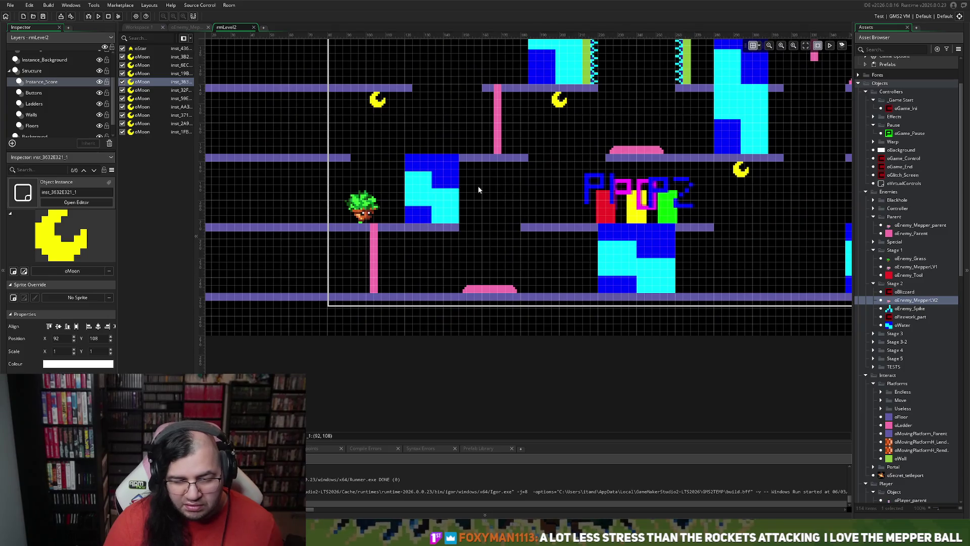
scroll(475, 188, "up", 2)
scroll(475, 190, "down", 4)
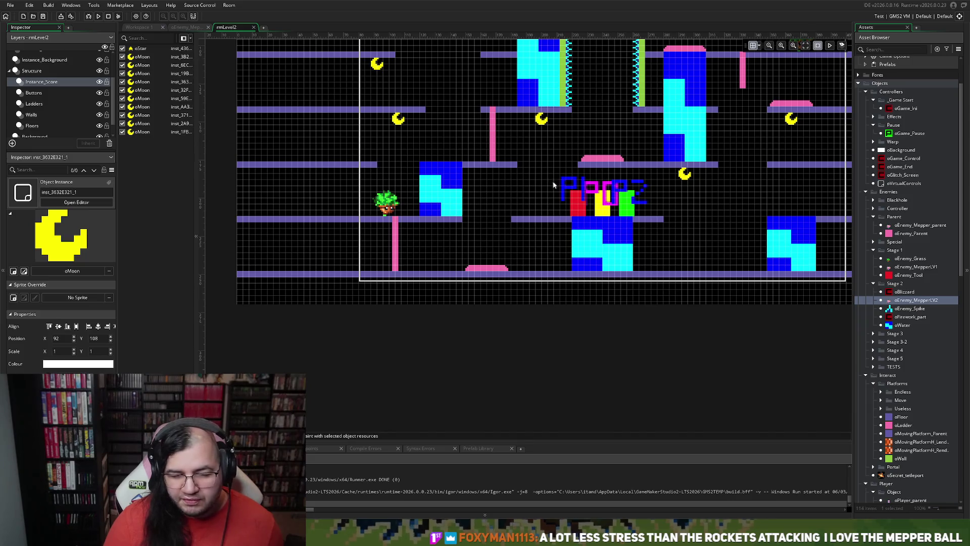
scroll(587, 177, "right", 3)
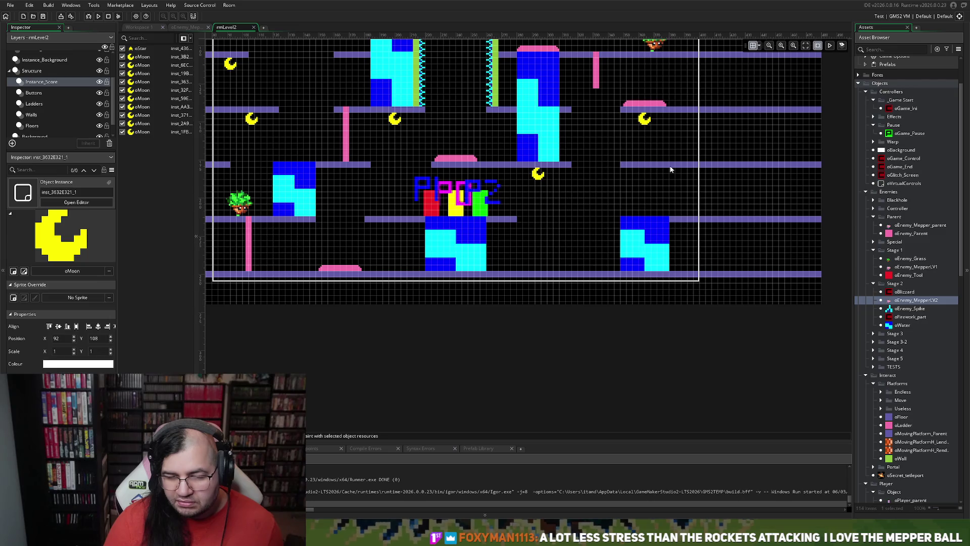
scroll(394, 215, "down", 3)
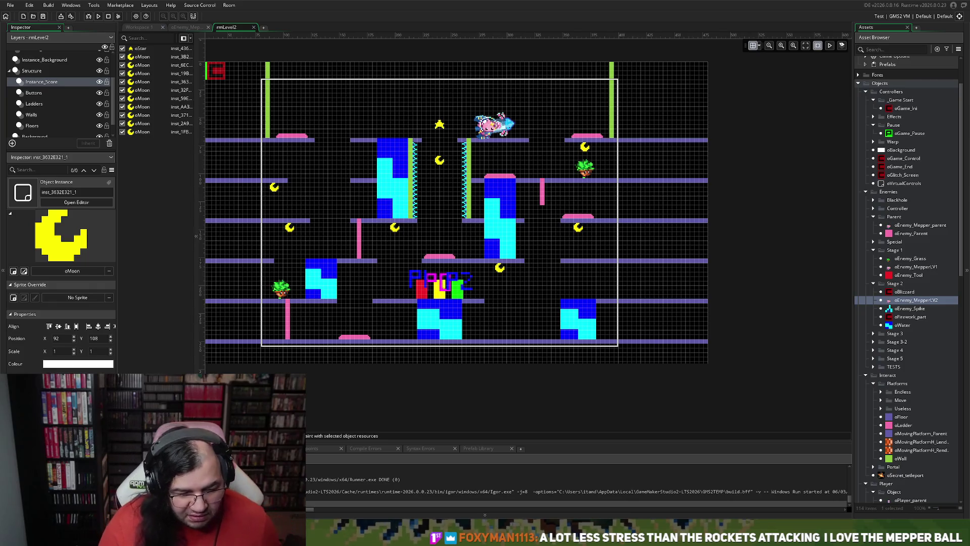
scroll(455, 243, "up", 3)
scroll(455, 235, "down", 4)
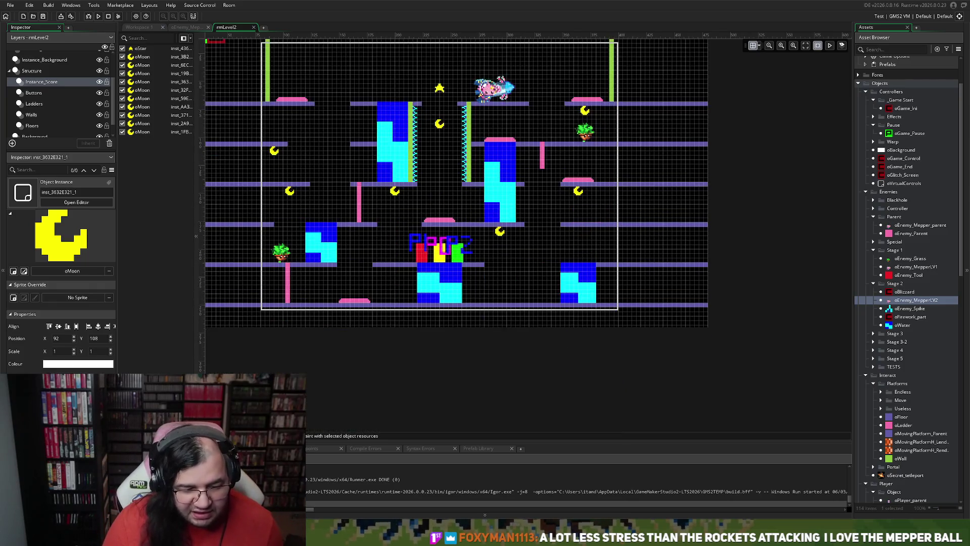
scroll(306, 256, "up", 2)
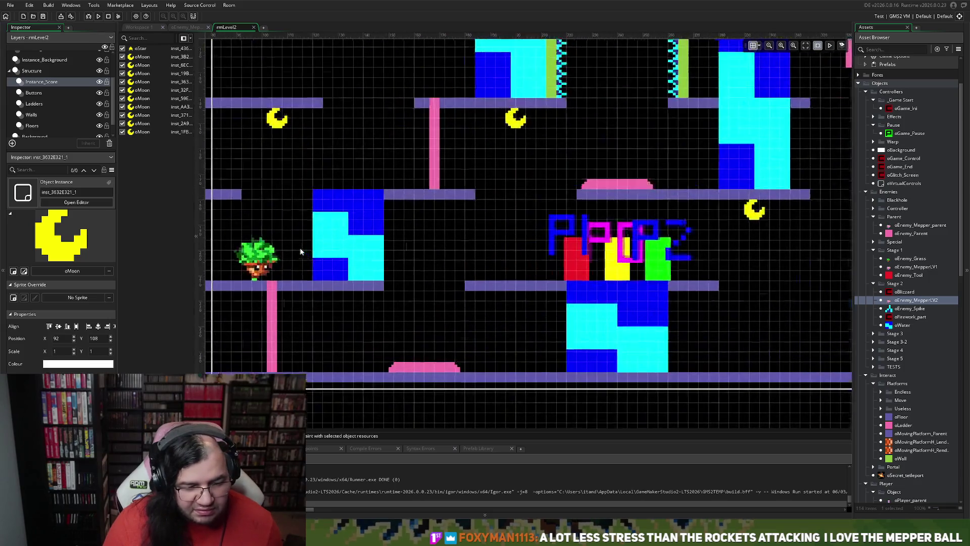
scroll(300, 251, "left", 2)
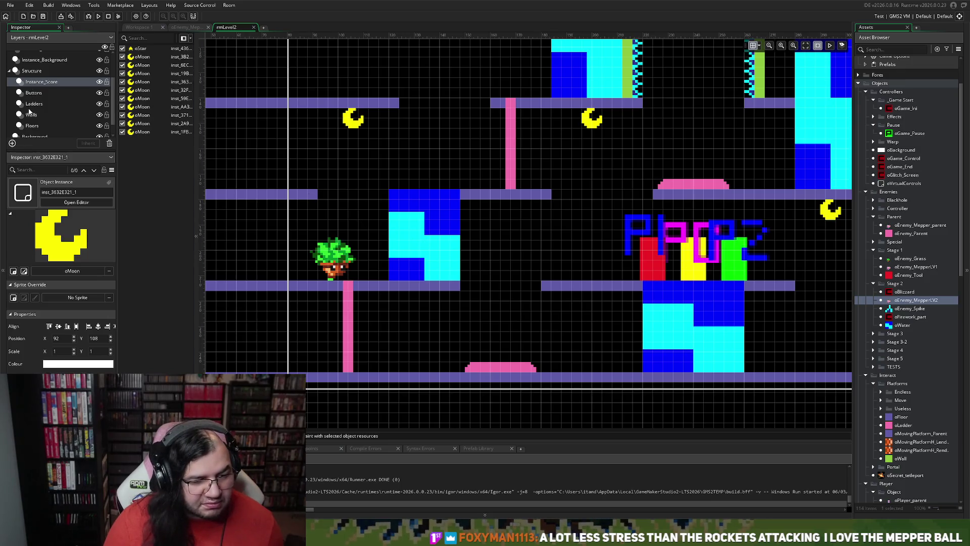
Step: Browse the Floors, Walls, Buttons and Instance_Background layers, inspecting a floor and the water block
left_click(29, 115)
left_click(31, 126)
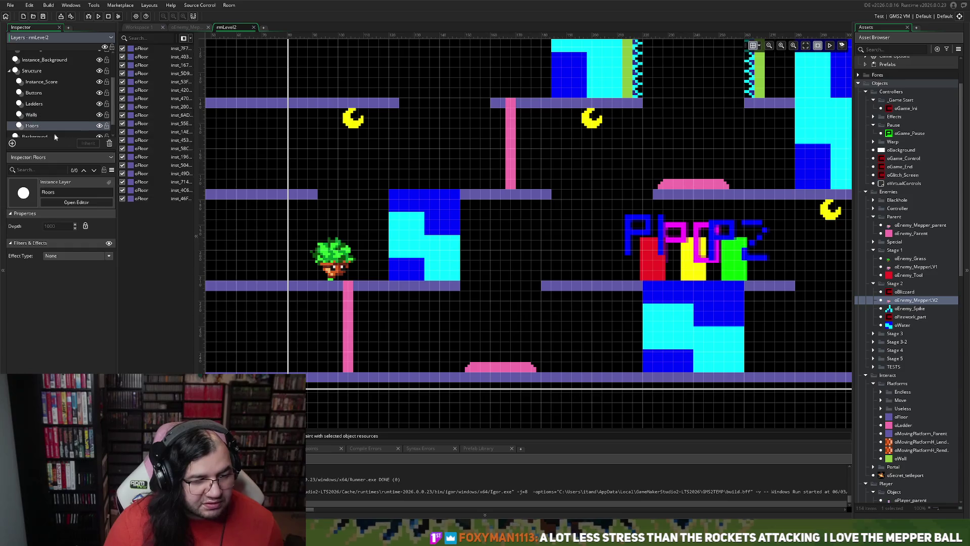
left_click(459, 286)
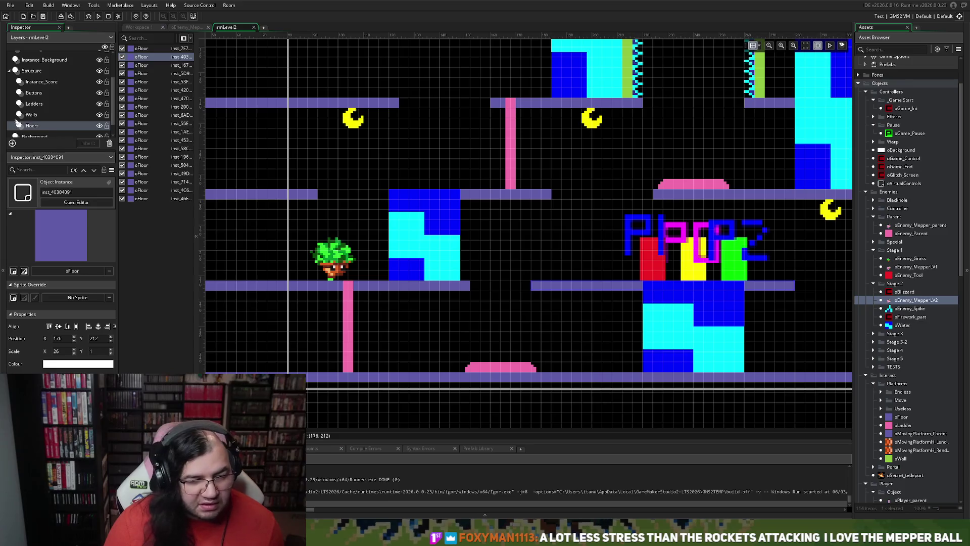
left_click(31, 115)
left_click(31, 105)
left_click(34, 94)
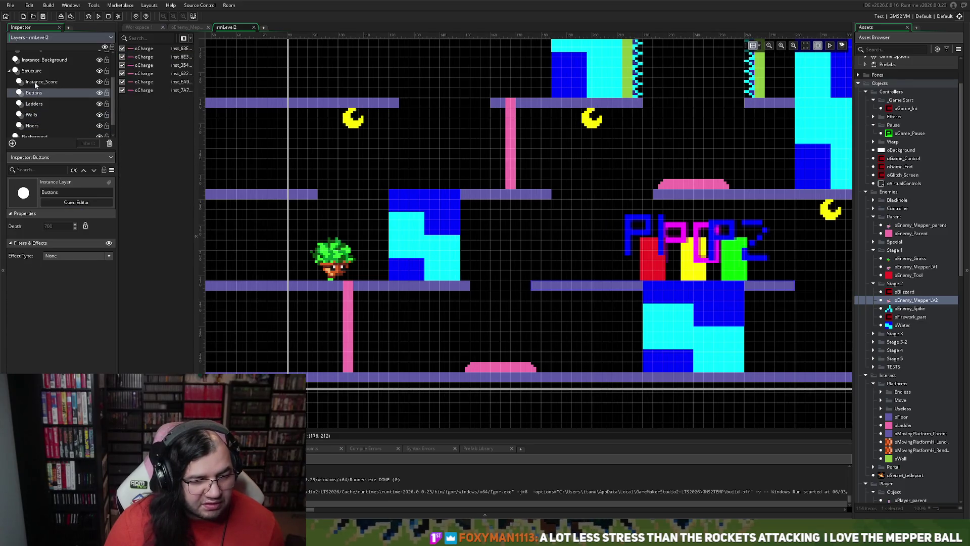
left_click(46, 60)
left_click(435, 251)
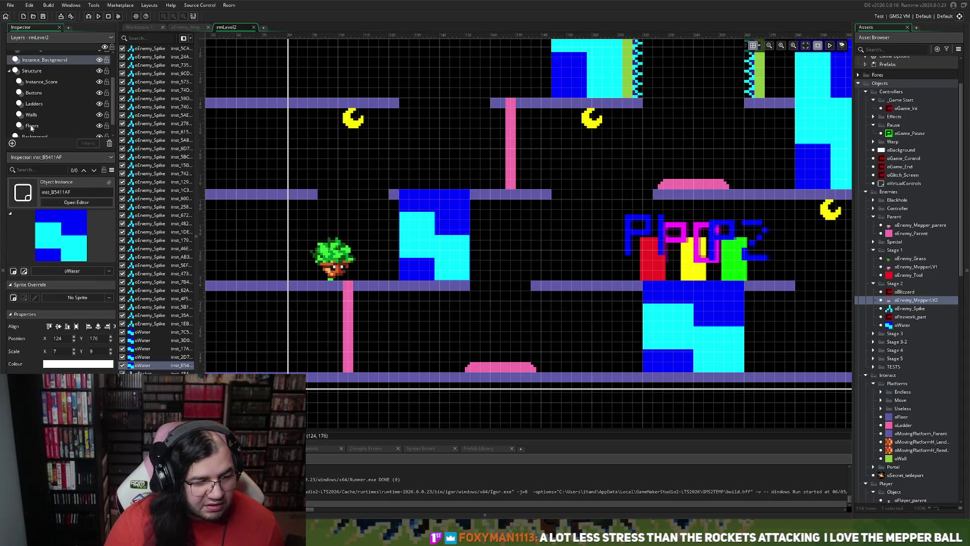
Step: Inspect the Floors layer's floor piece at 124, 176, with X scale 15
left_click(32, 126)
left_click(396, 197)
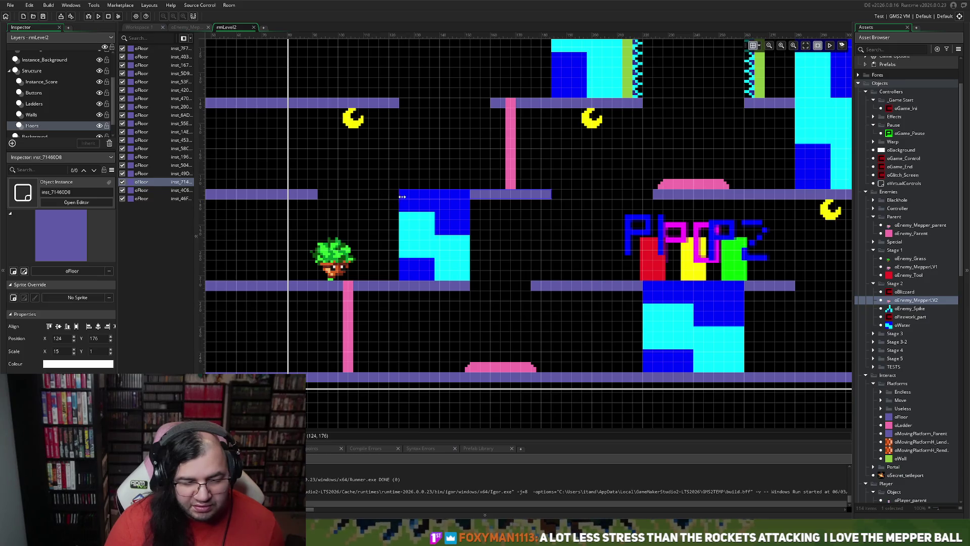
scroll(343, 293, "down", 2)
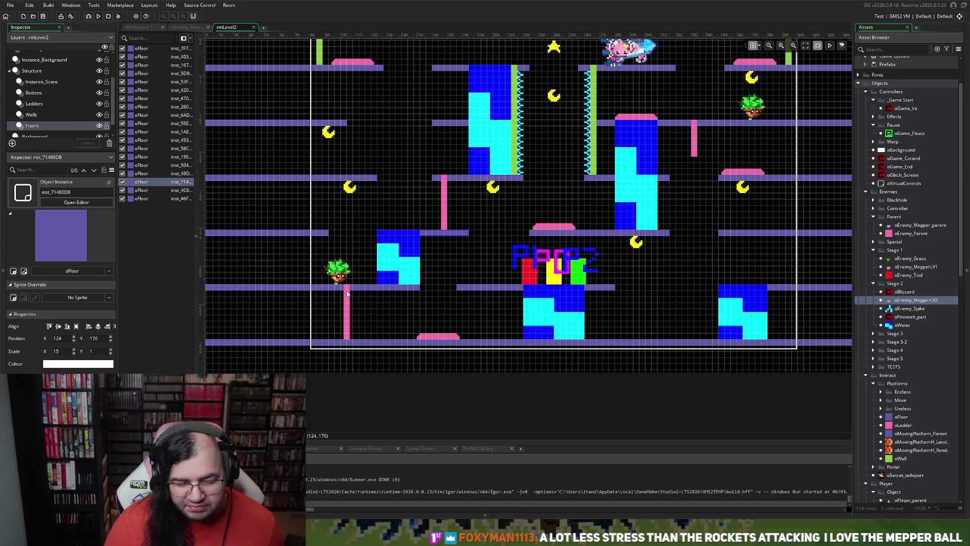
Step: Build and run the game, then start the Geyser Gable stage from the Mepper Mania title screen
scroll(346, 293, "up", 2)
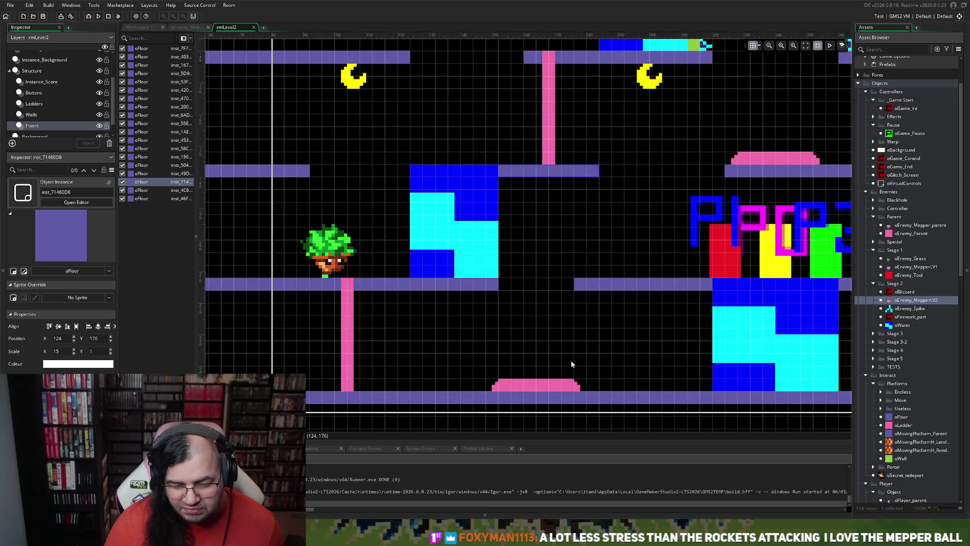
scroll(541, 362, "down", 2)
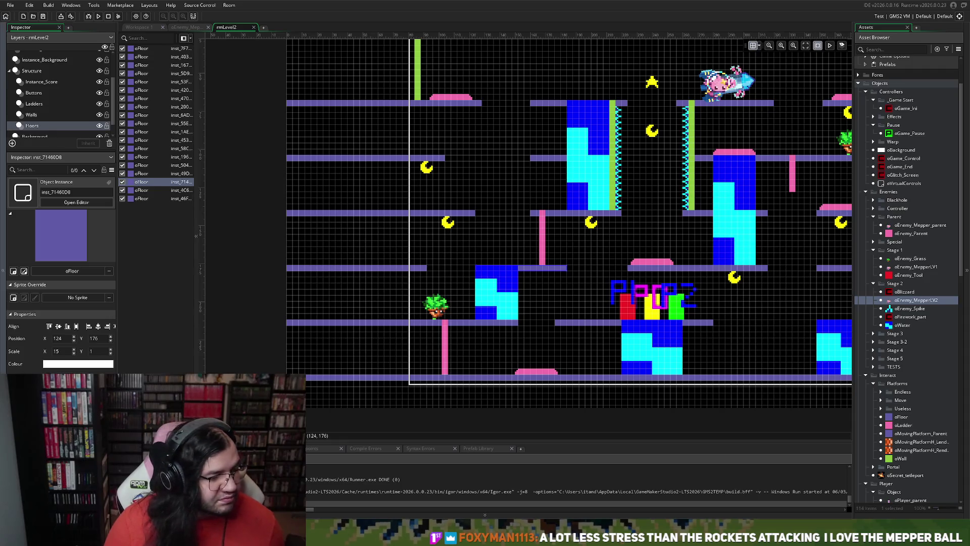
left_click(99, 19)
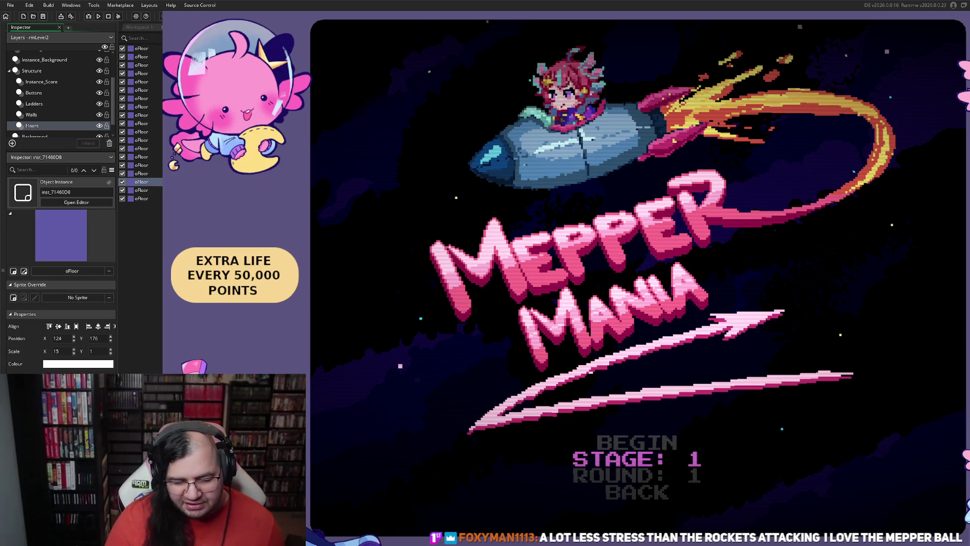
key("Return")
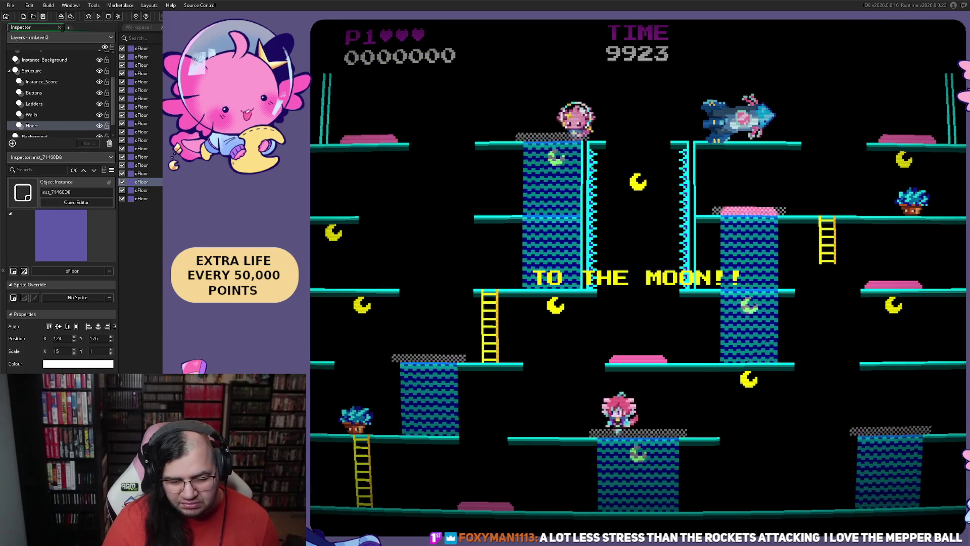
Step: Drop the player to the bottom floor, run right, then curl into a ball and roll lower
key("Left")
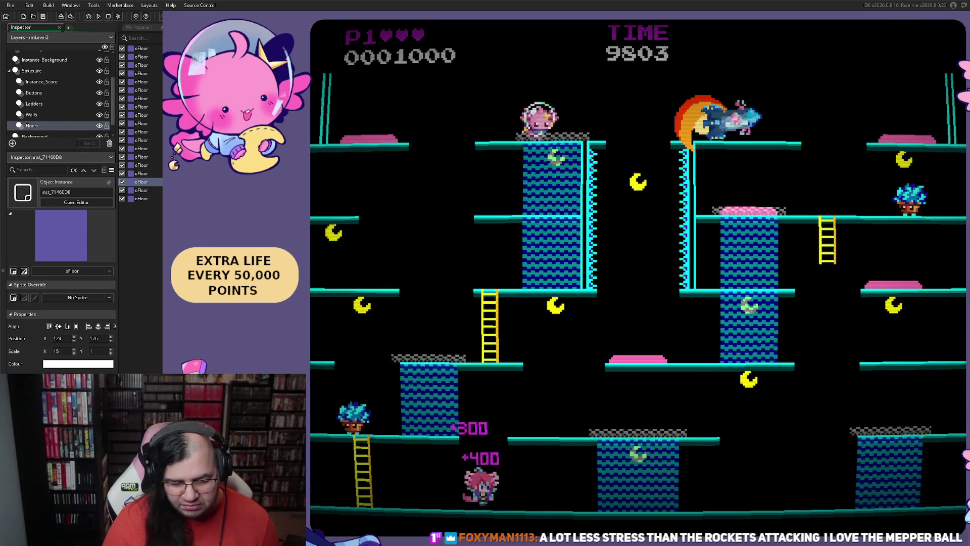
key("Right")
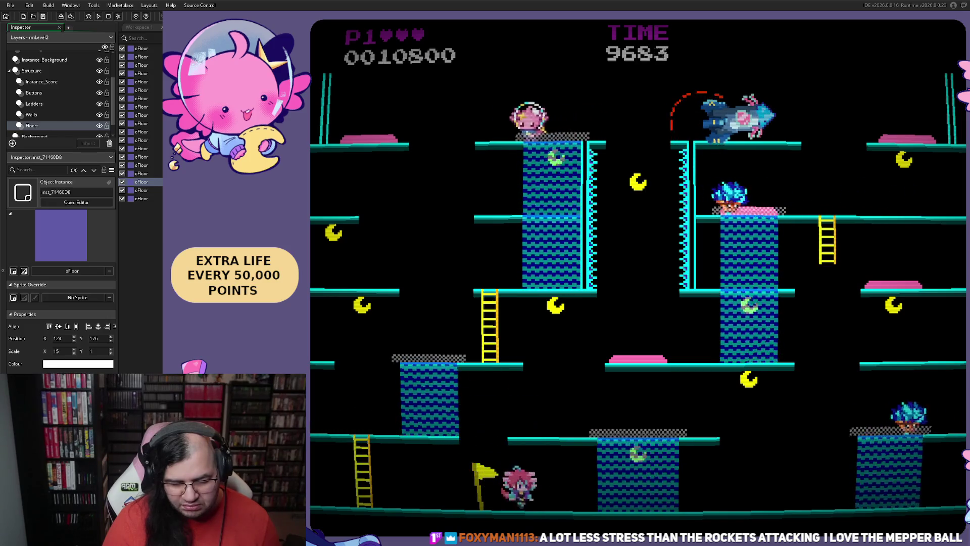
key("Right")
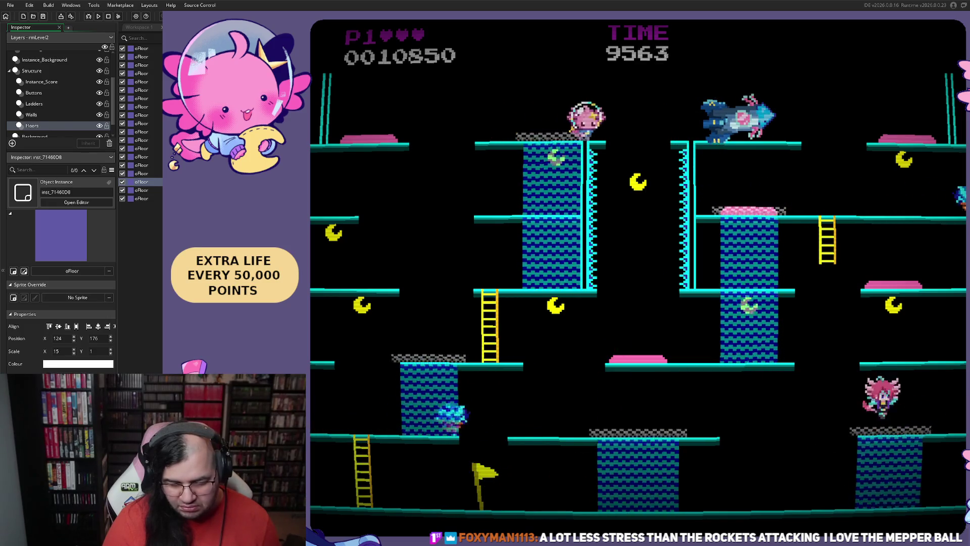
key("Right")
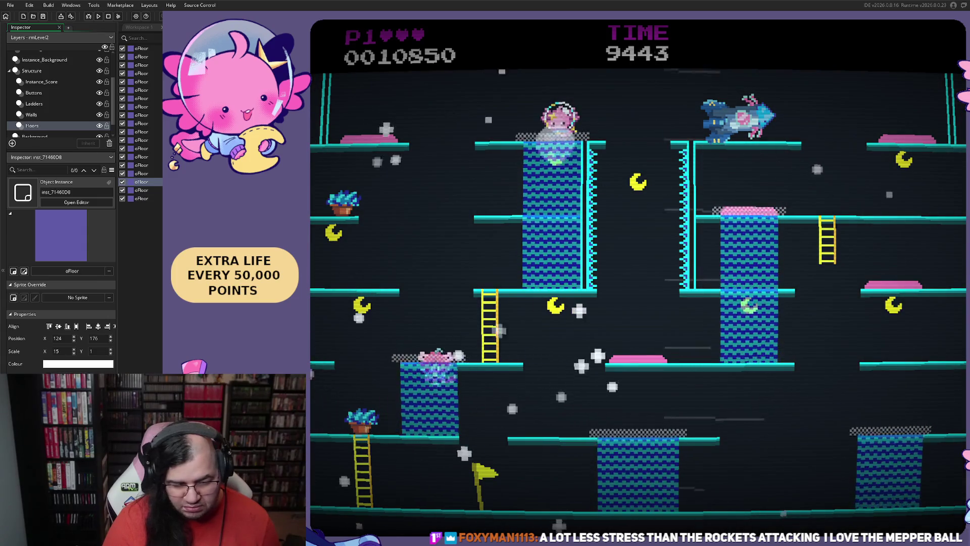
key("Right")
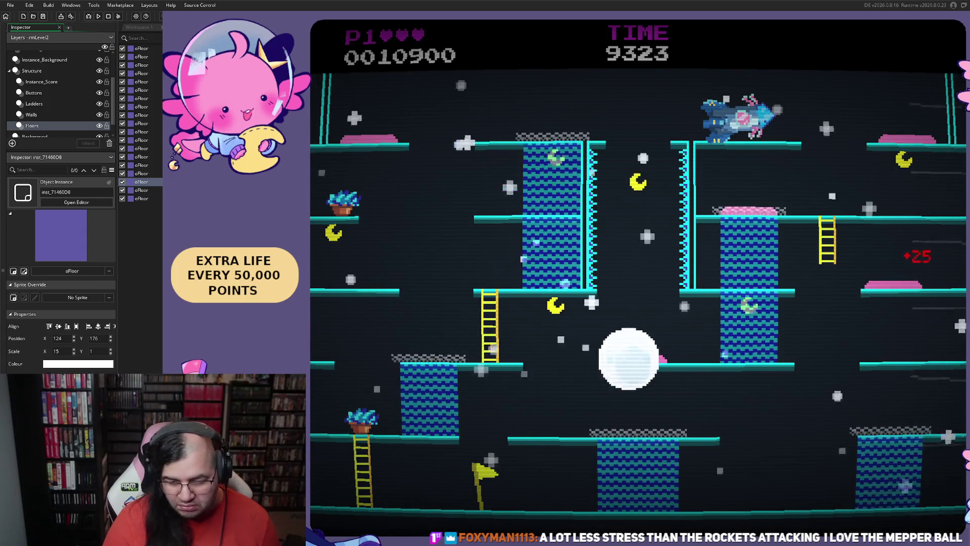
key("Right")
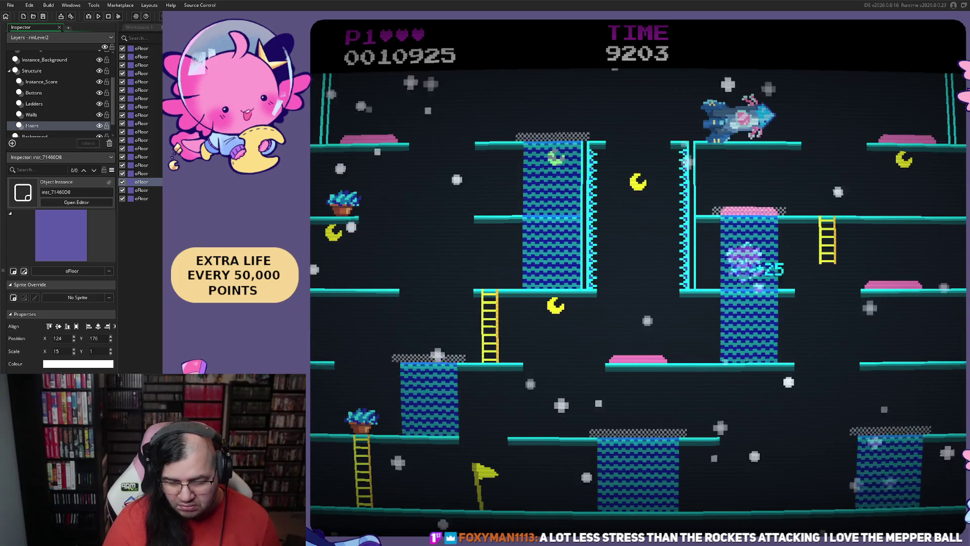
Step: Move back and forth on the top platform, then roll the ball off into the enemies
key("Right")
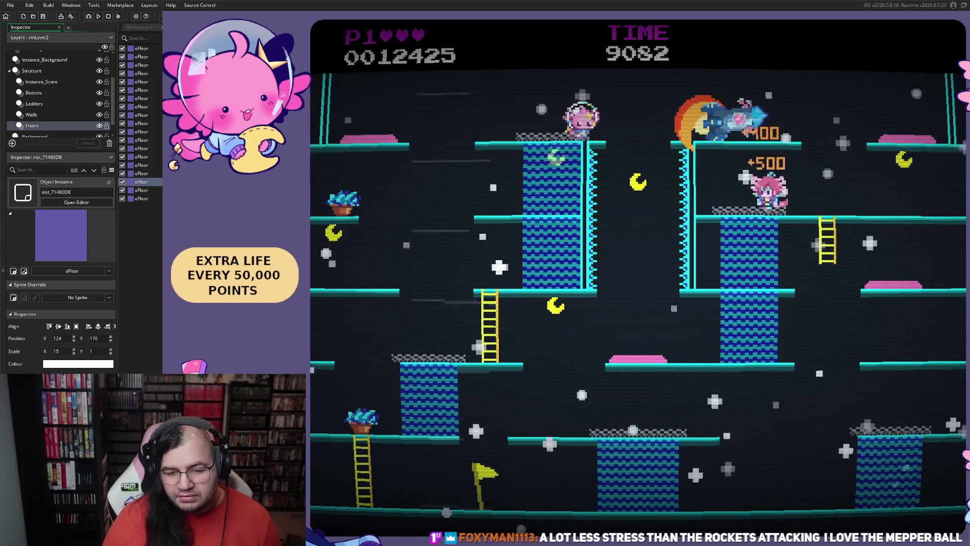
key("Left")
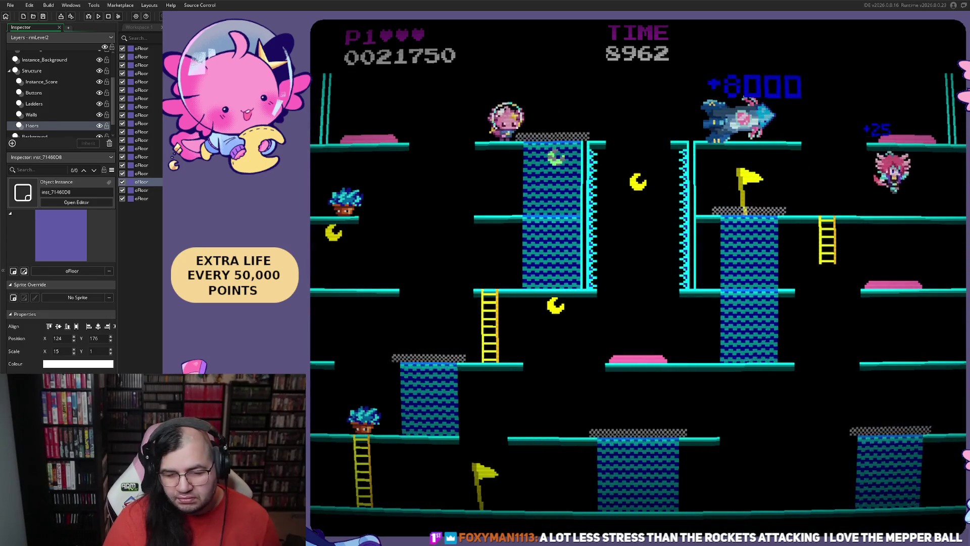
key("Right")
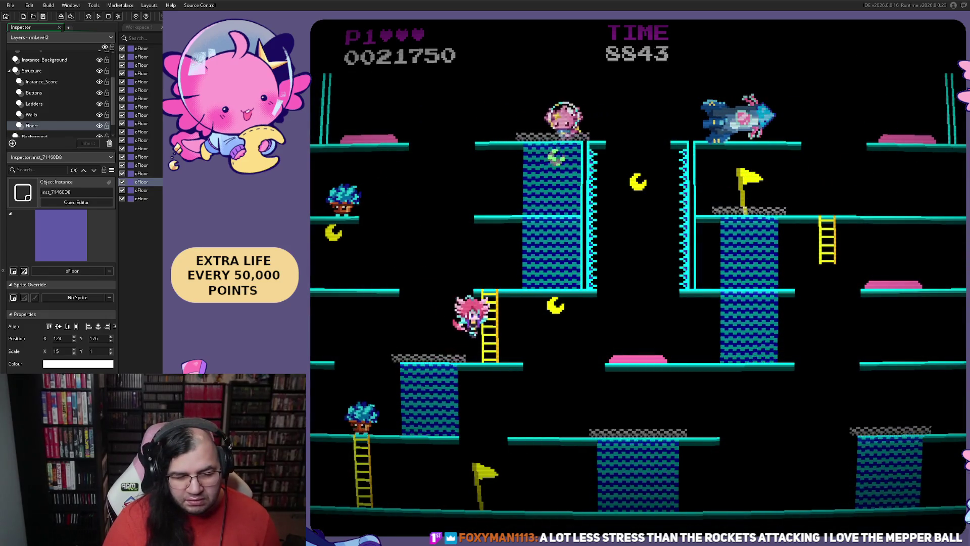
key("Left")
key("Right")
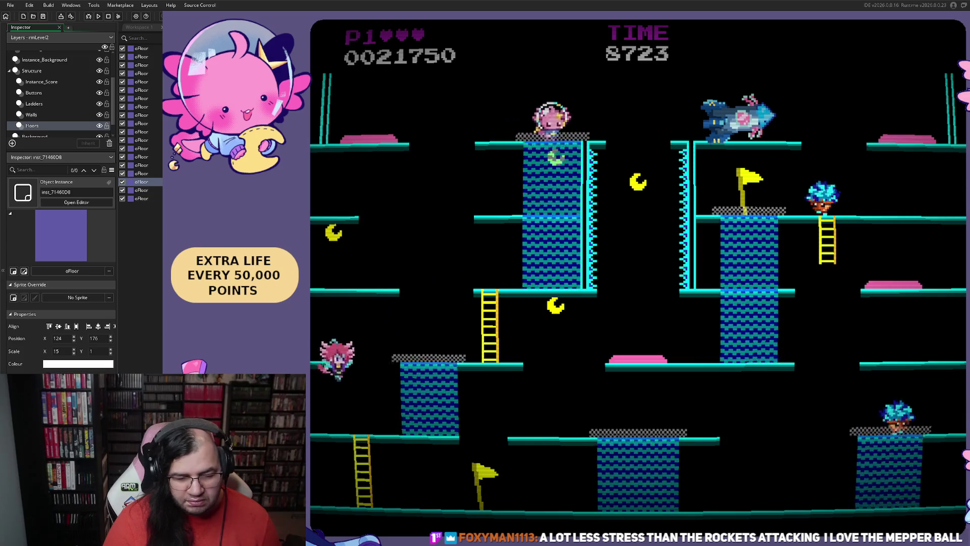
key("Right")
key("Left")
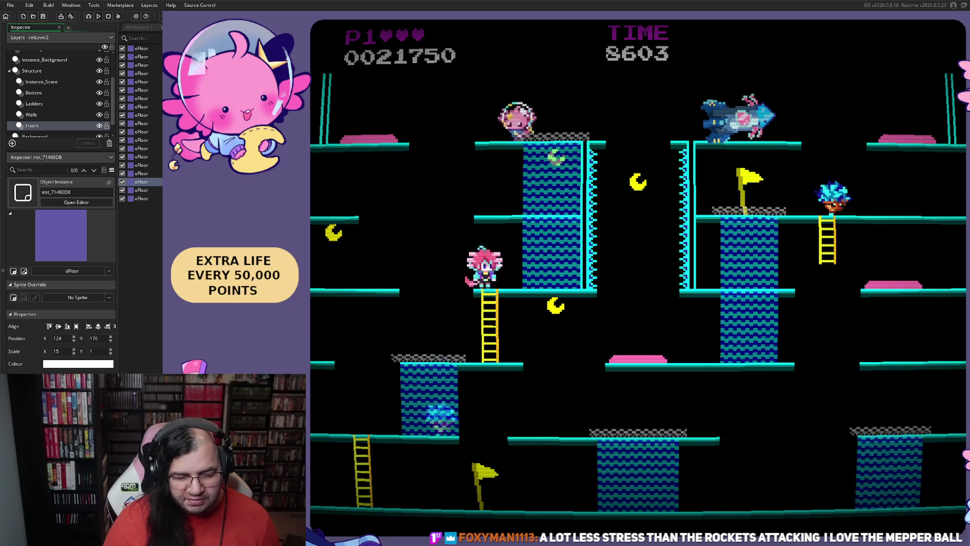
key("Right")
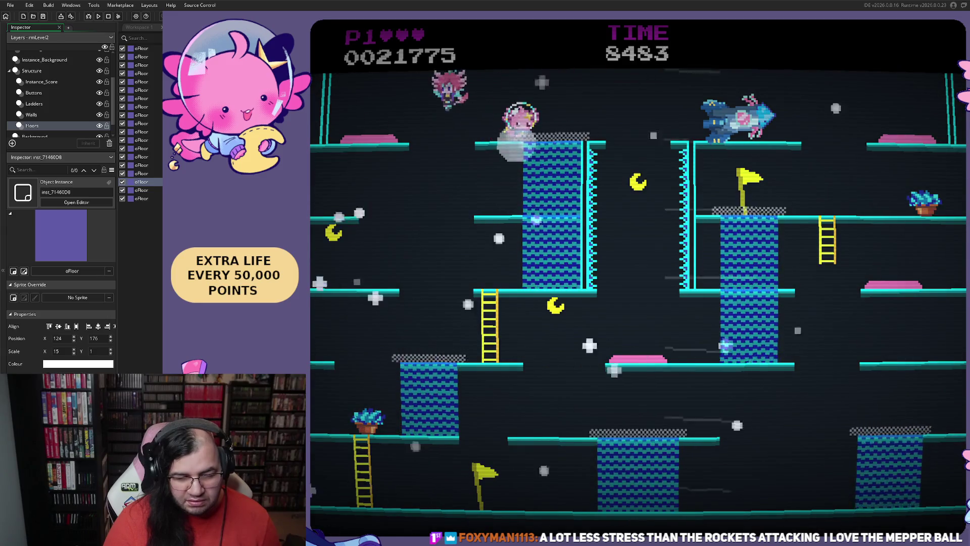
key("Right")
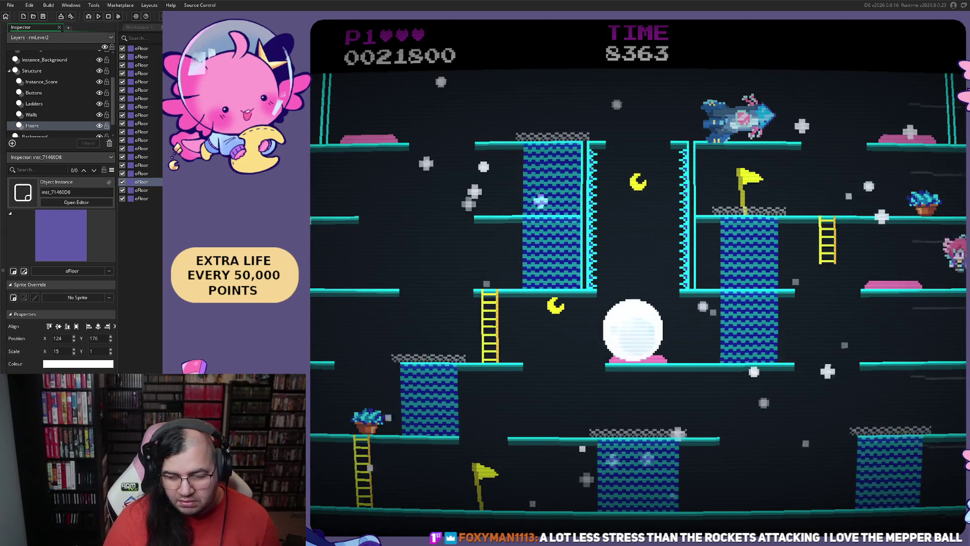
key("Right")
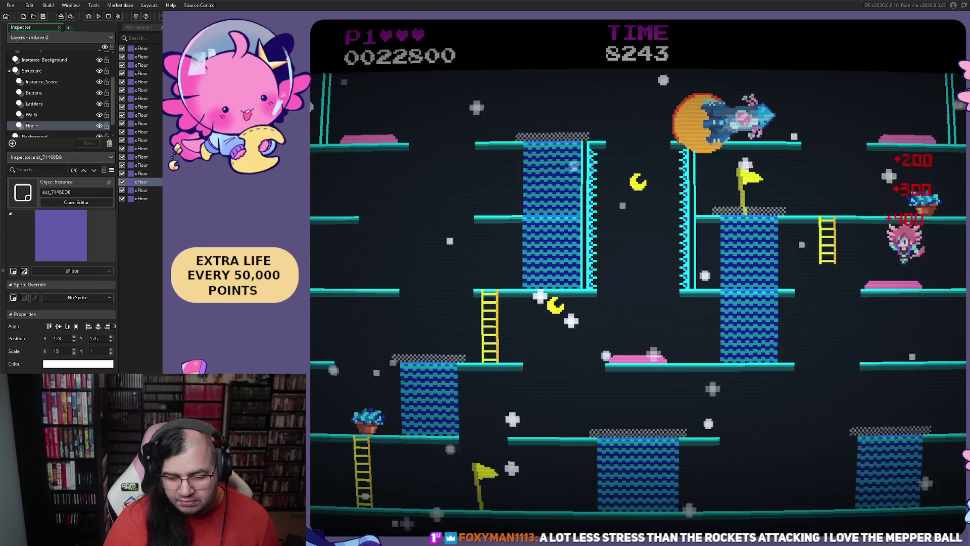
Step: Run across the level, climb to the central tower and hit the axolotl enemy, reaching score 43450
key("Left")
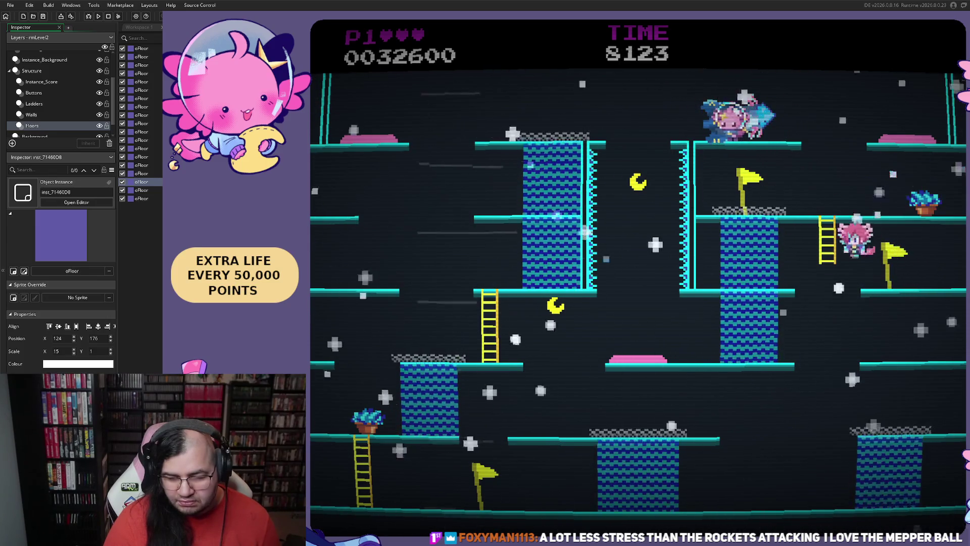
key("Left")
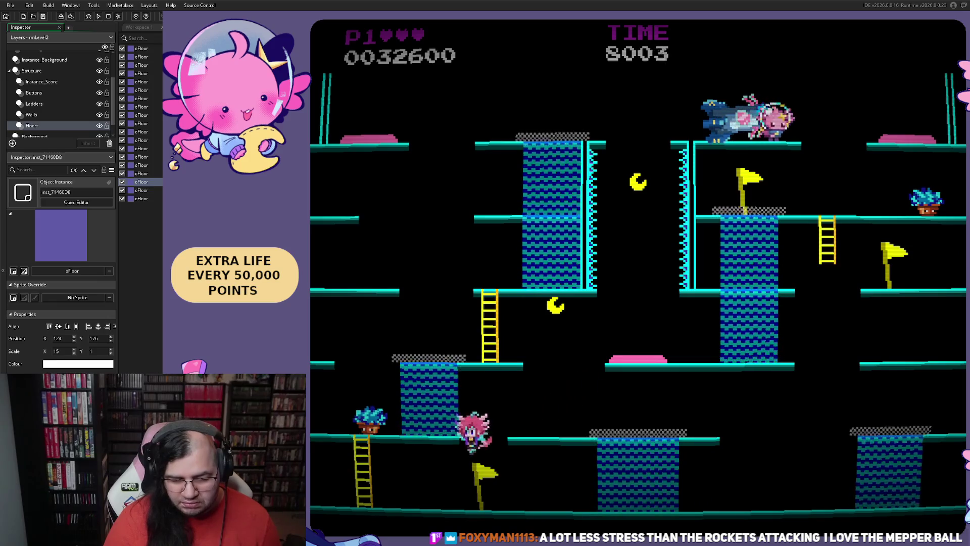
key("Left")
key("Right")
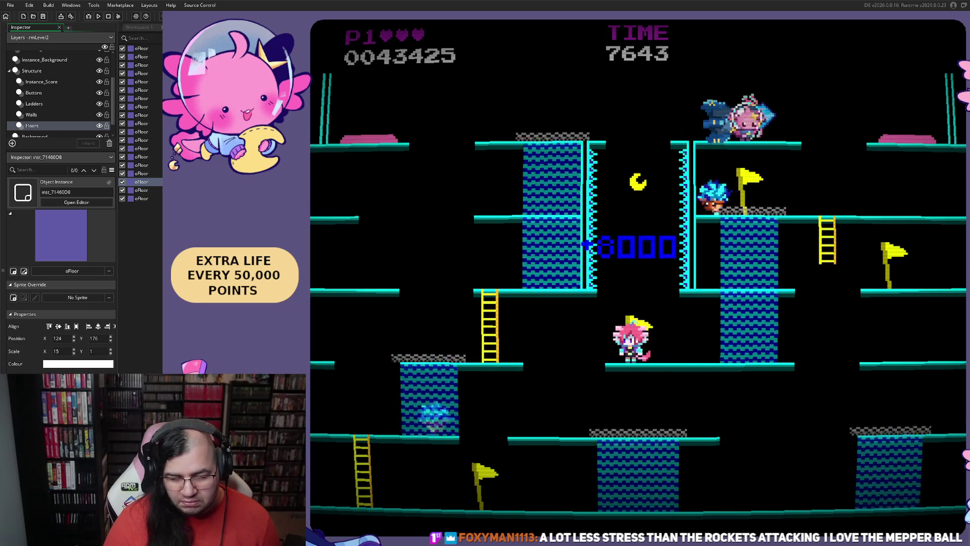
key("Left")
key("Right")
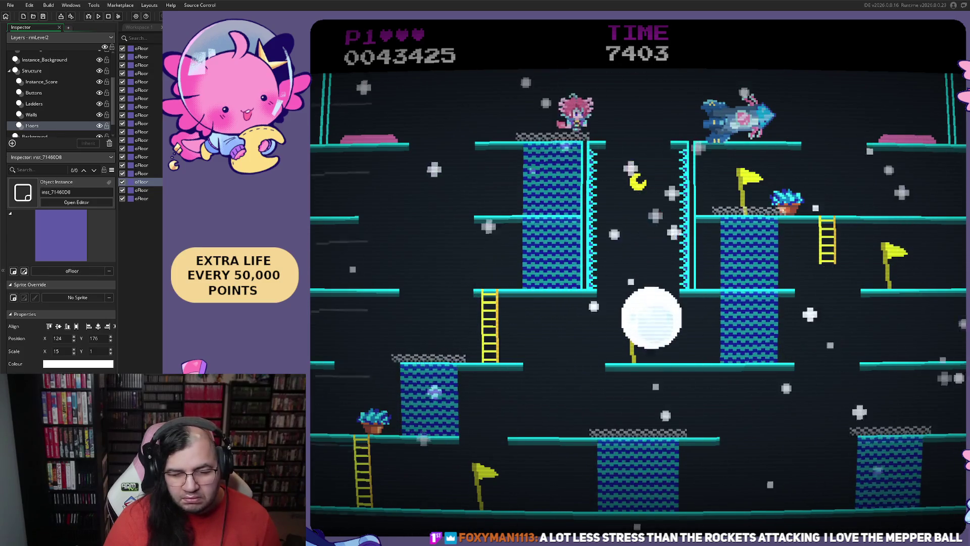
key("Right")
key("Left")
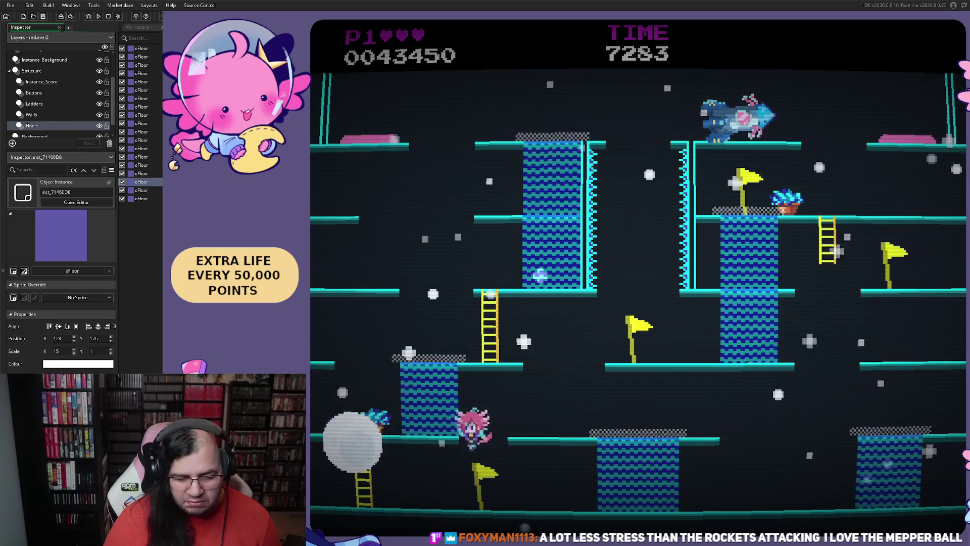
key("Up")
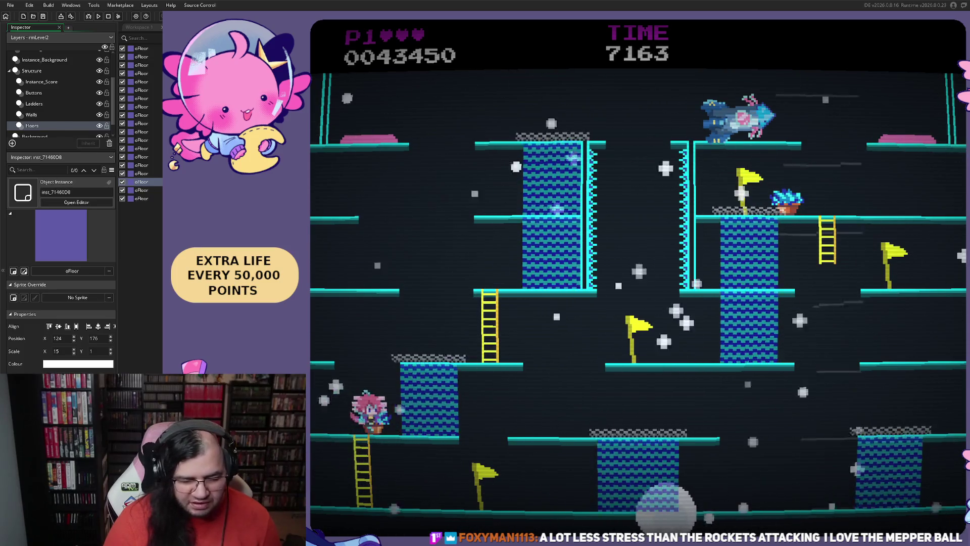
key("Right")
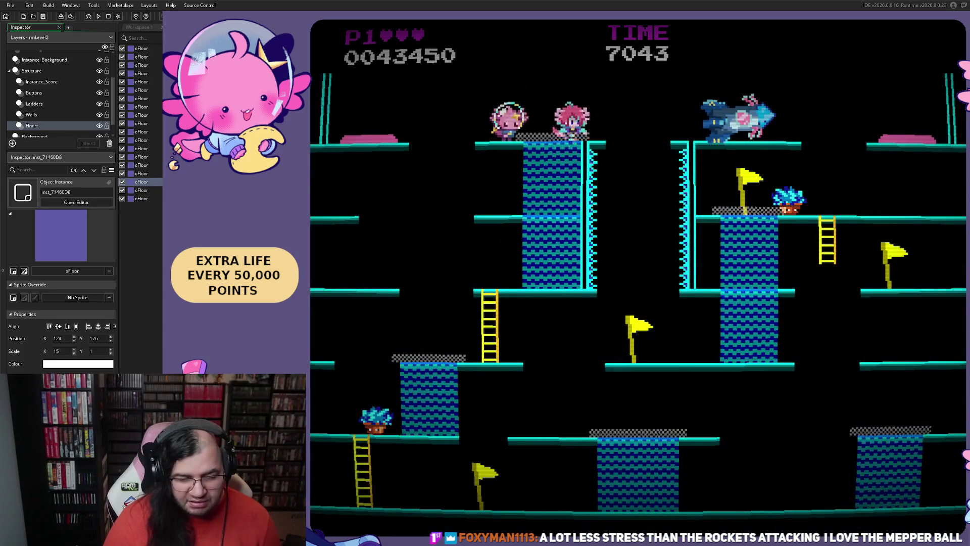
key("Left")
key("Left")
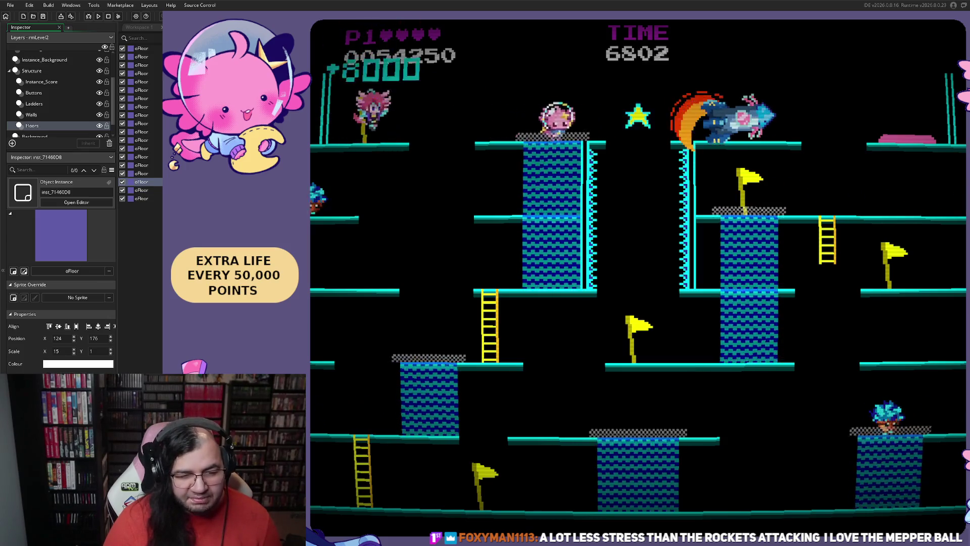
Step: Jump from the top-left pad, grab the star, and work along the lower-left platforms
key("Right")
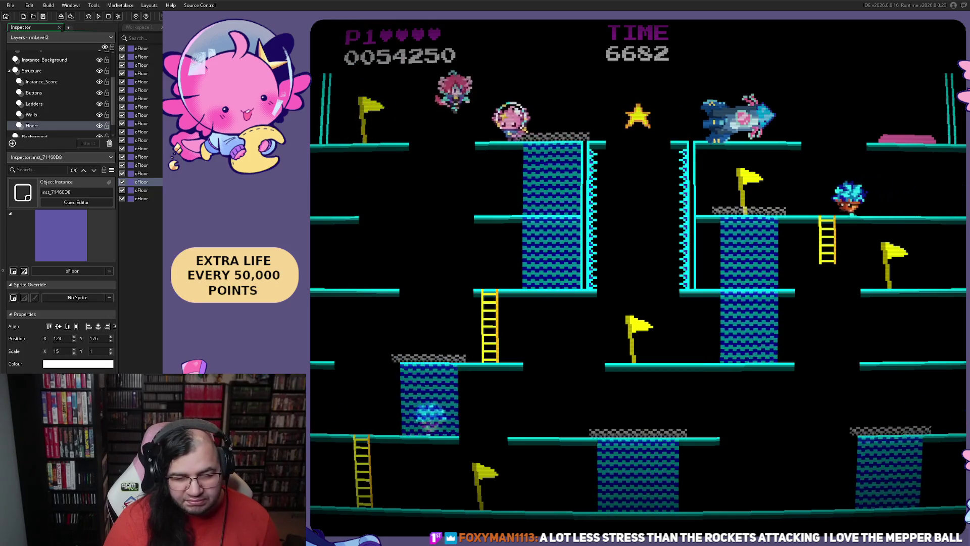
key("Left")
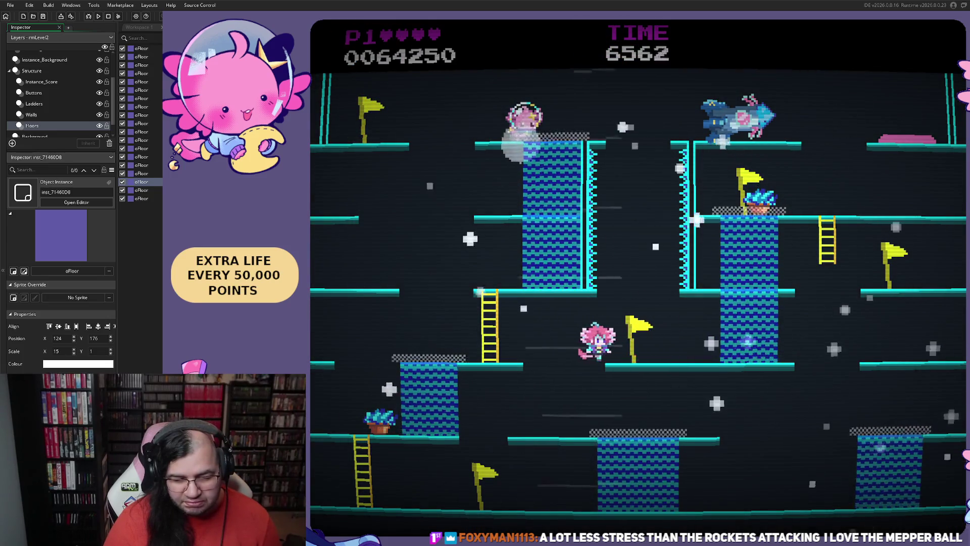
key("Right")
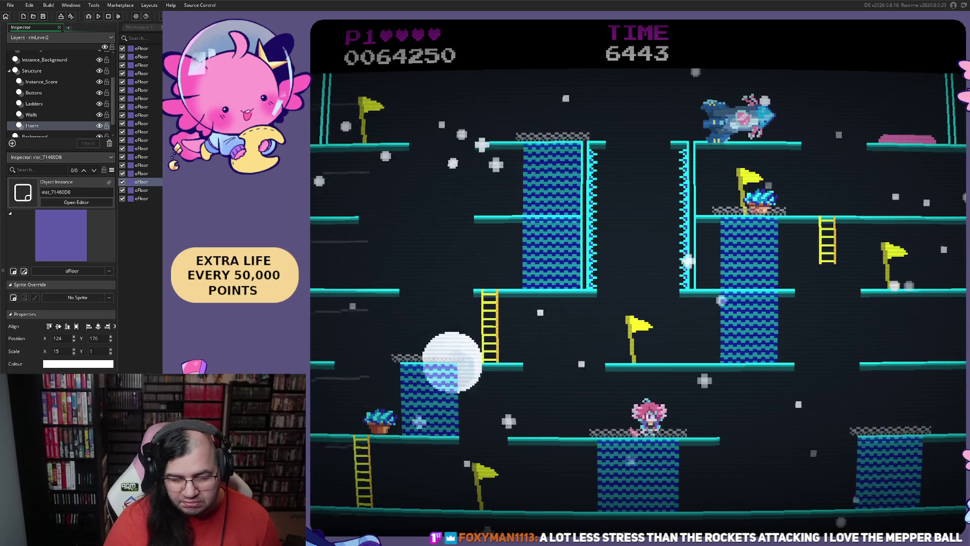
key("Right")
key("Left")
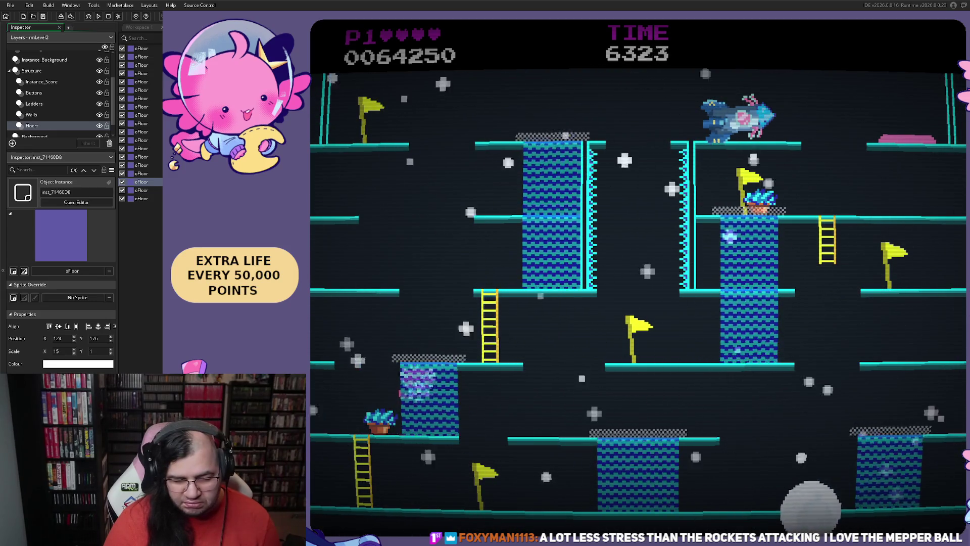
key("Right")
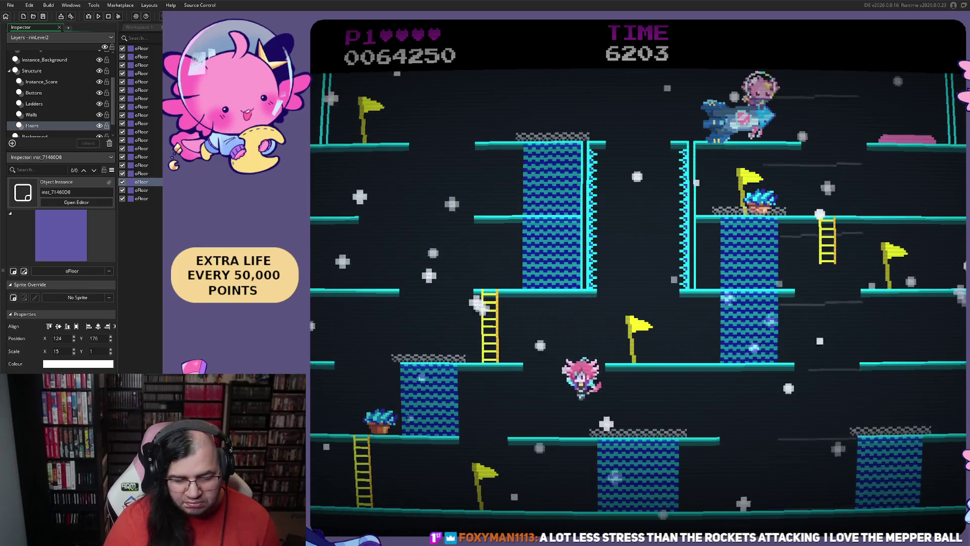
key("Left")
key("Left")
key("Right")
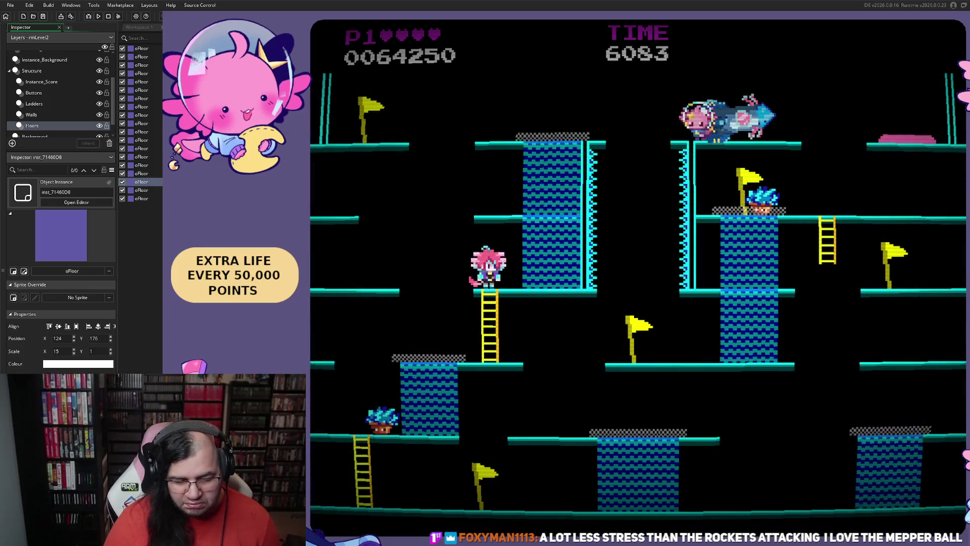
Step: Land on the tower top, dash right, then run the lower floors until the score reaches 64250
key("Right")
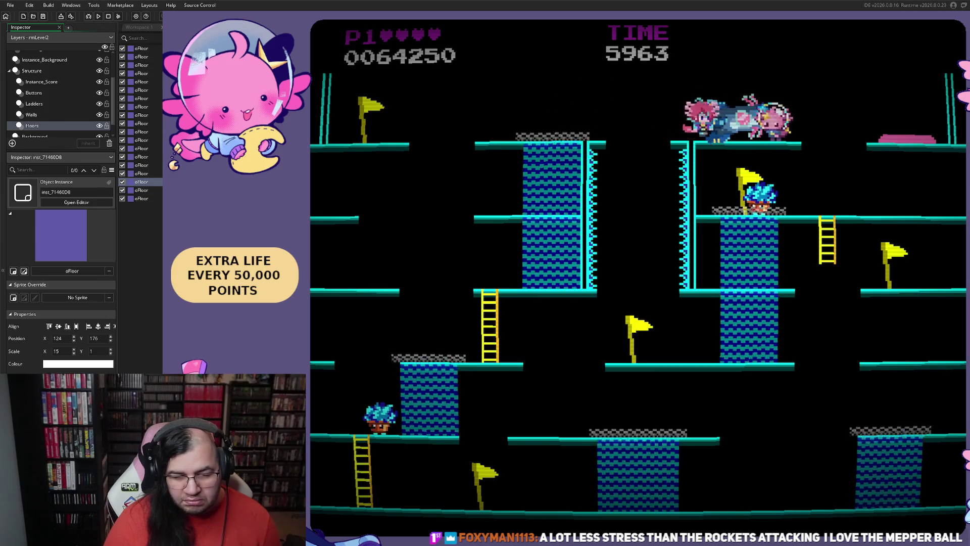
key("Left")
key("Right")
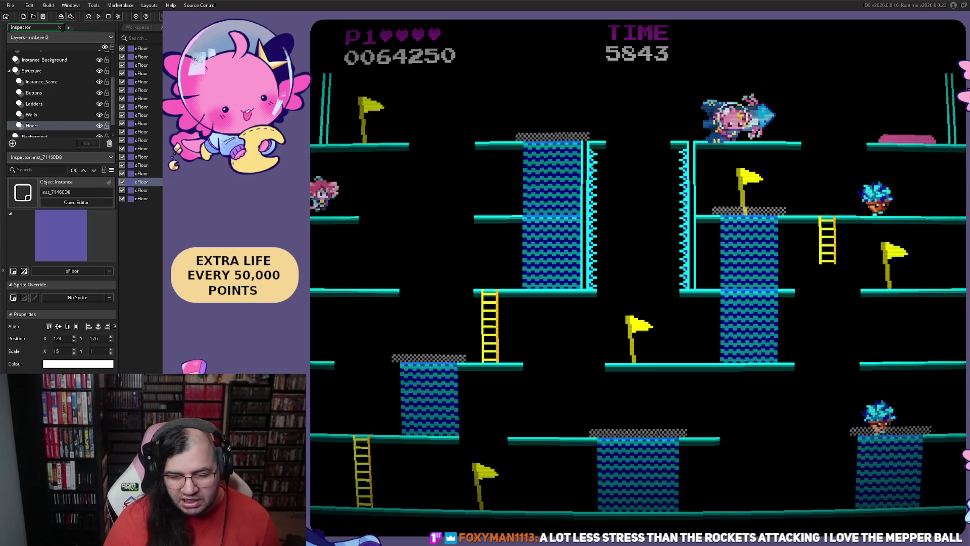
key("Right")
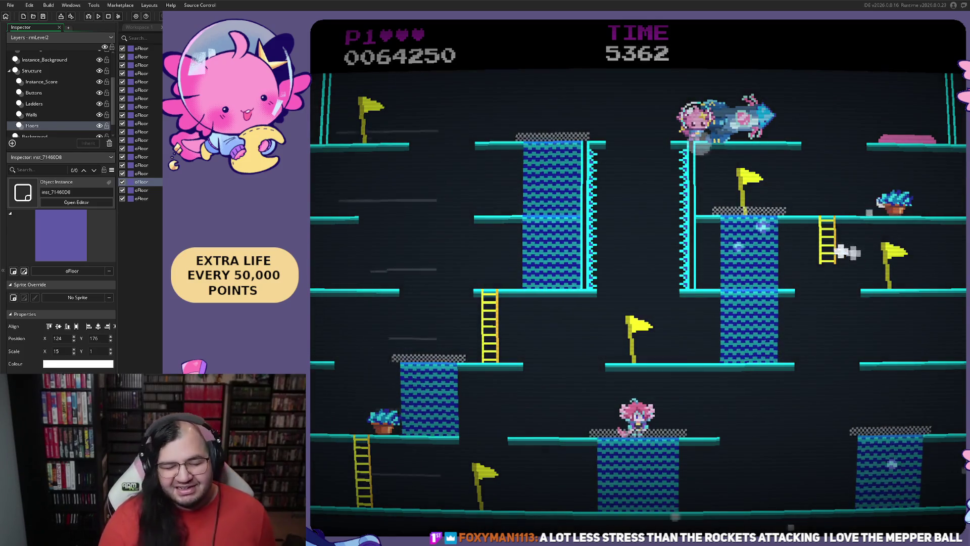
key("Left")
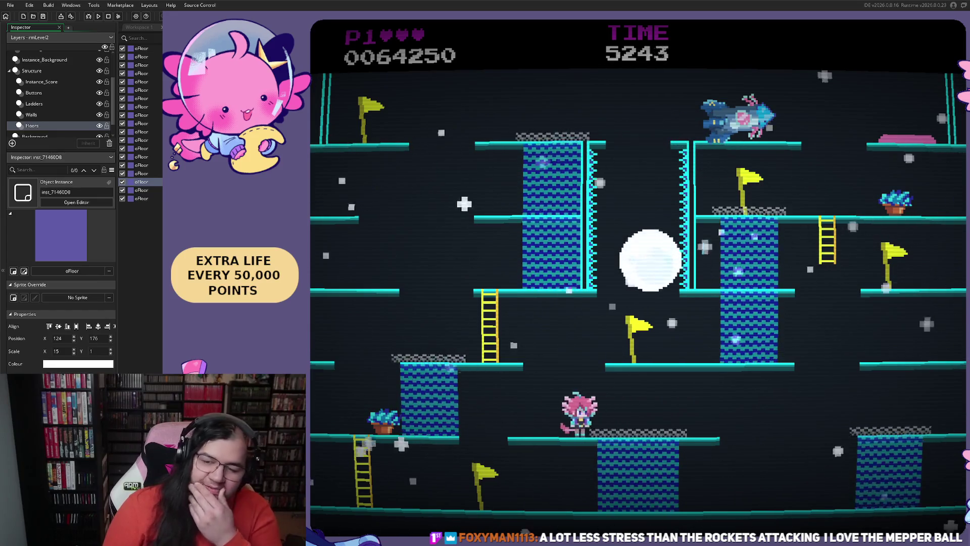
key("Left")
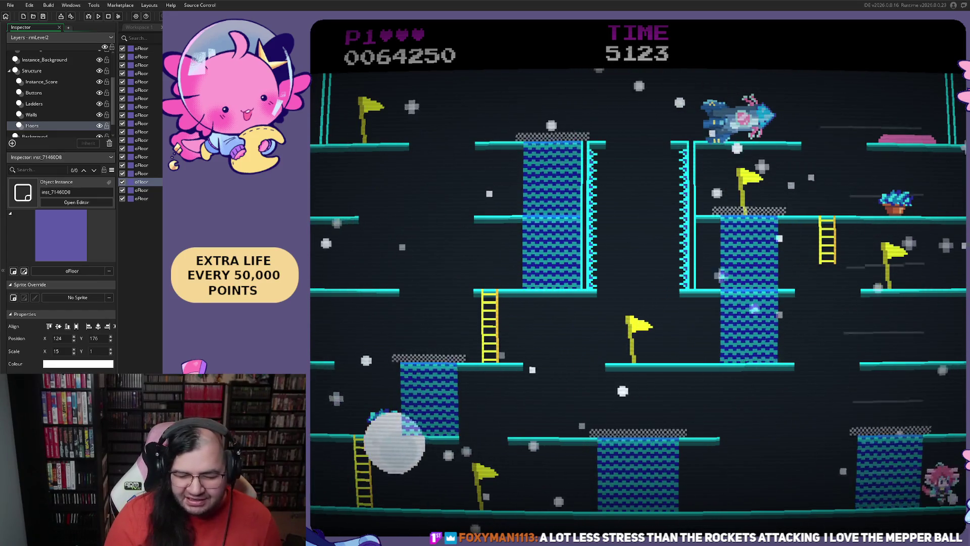
key("Left")
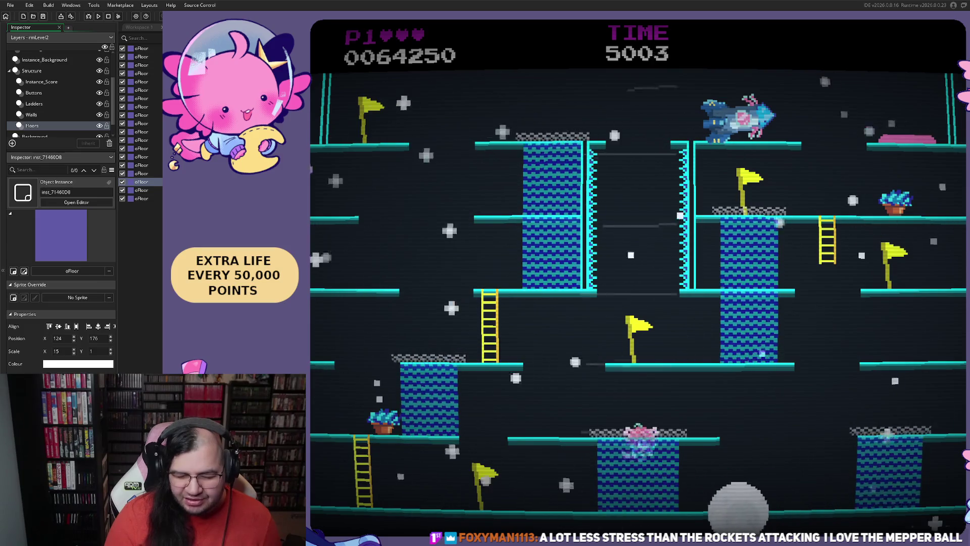
key("Right")
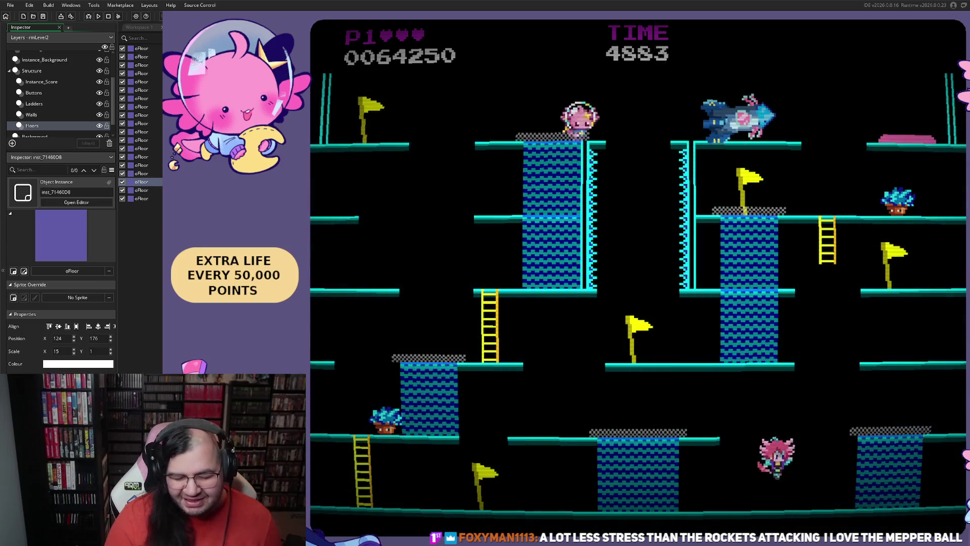
key("Left")
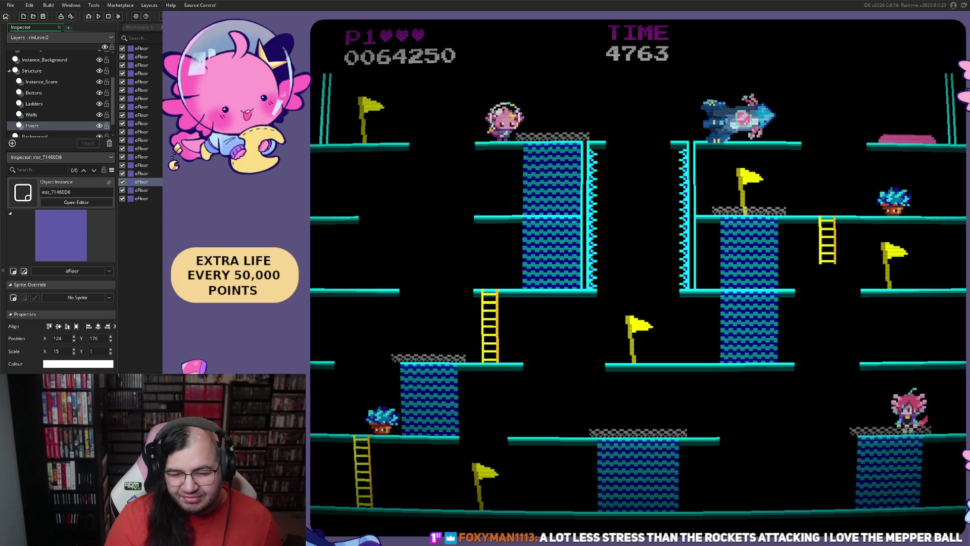
key("Right")
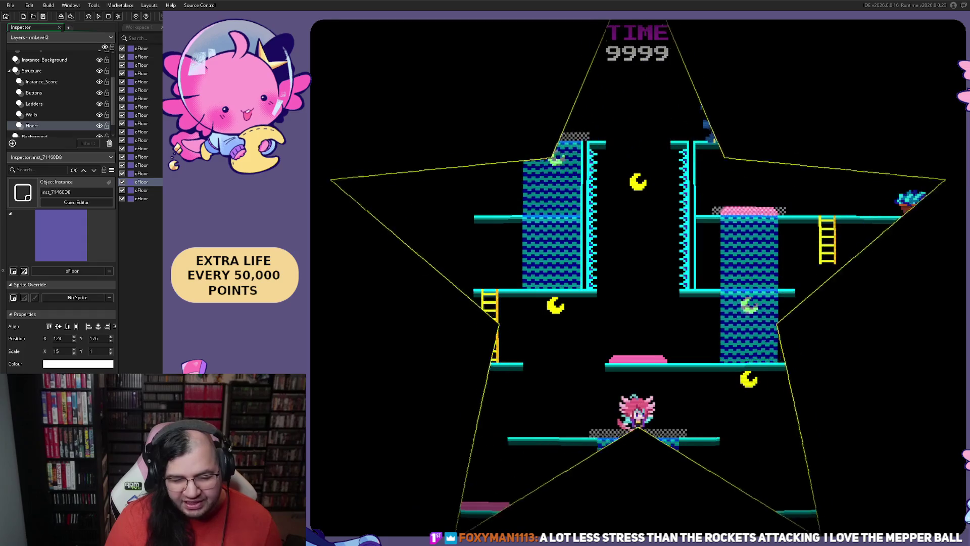
Step: Collect points on rmLevel2's top platform and floor, then climb back toward the top floor
key("Right")
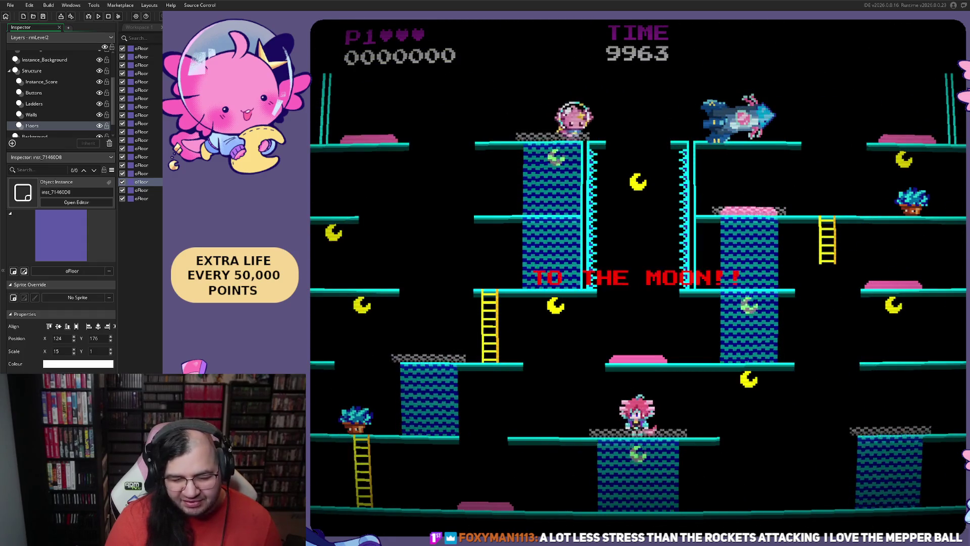
key("Left")
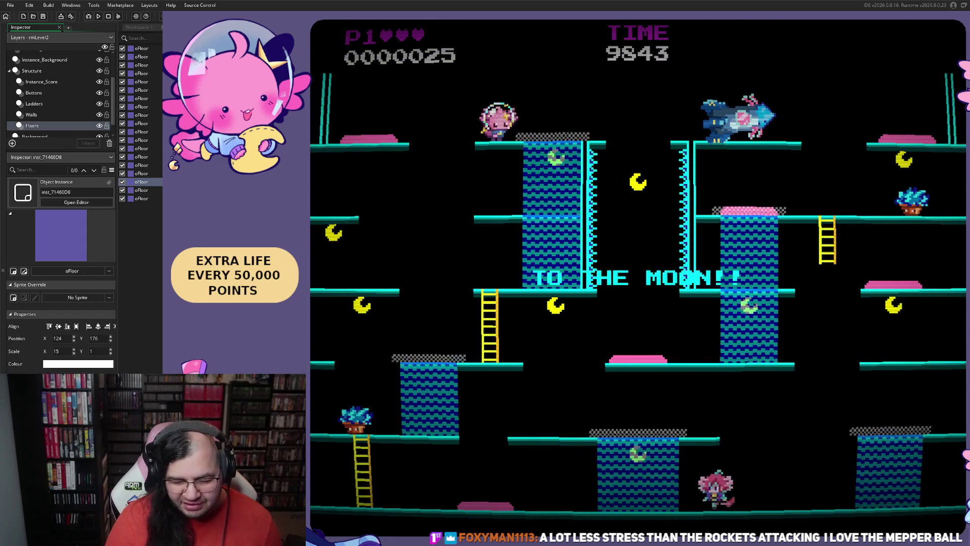
key("Left")
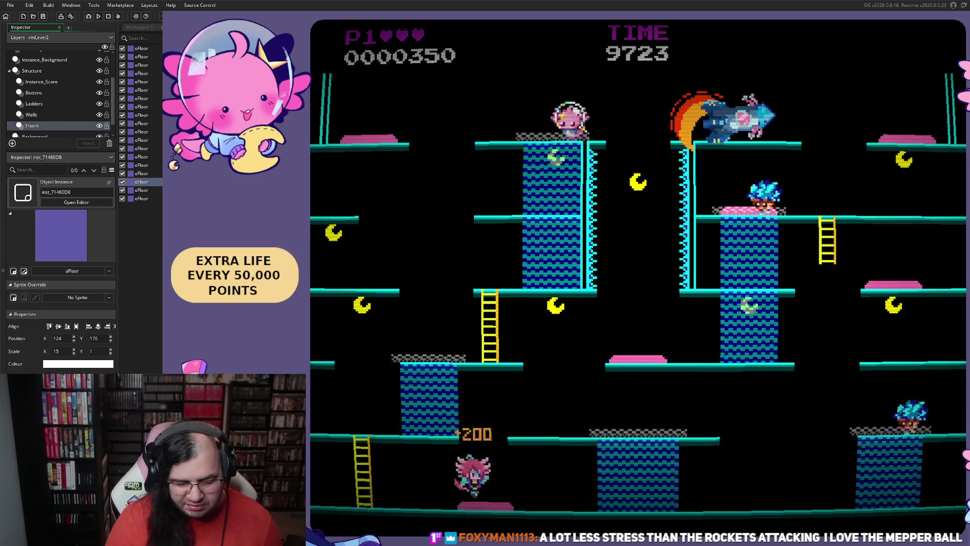
key("Right")
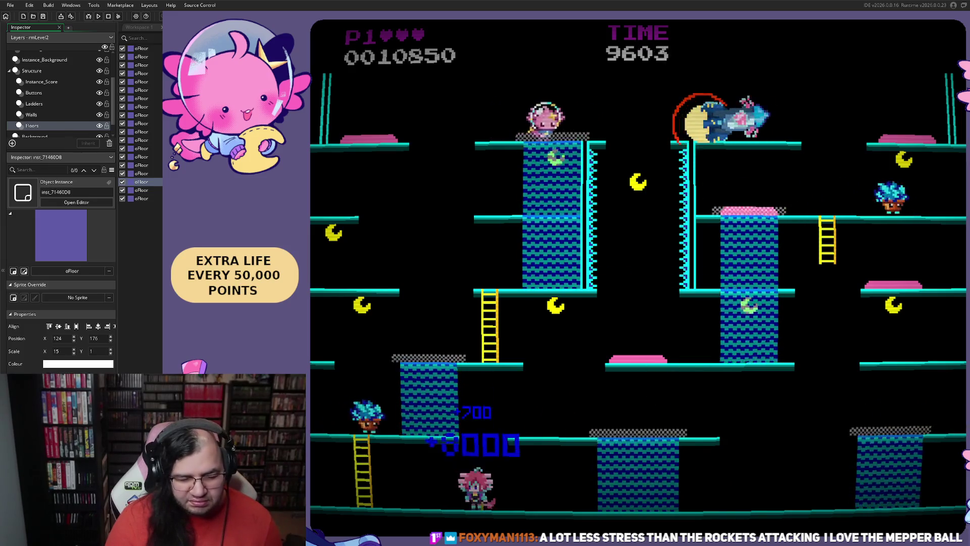
key("Left")
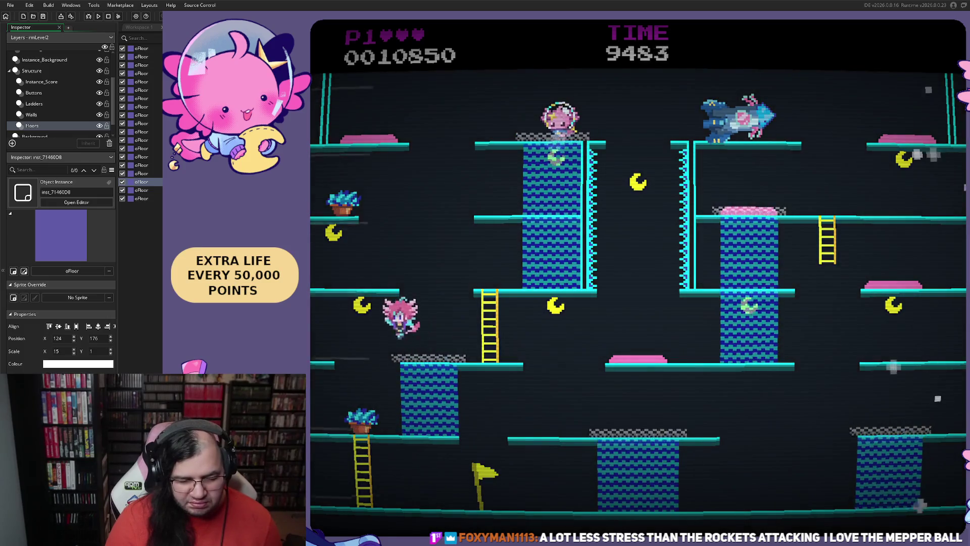
key("Left")
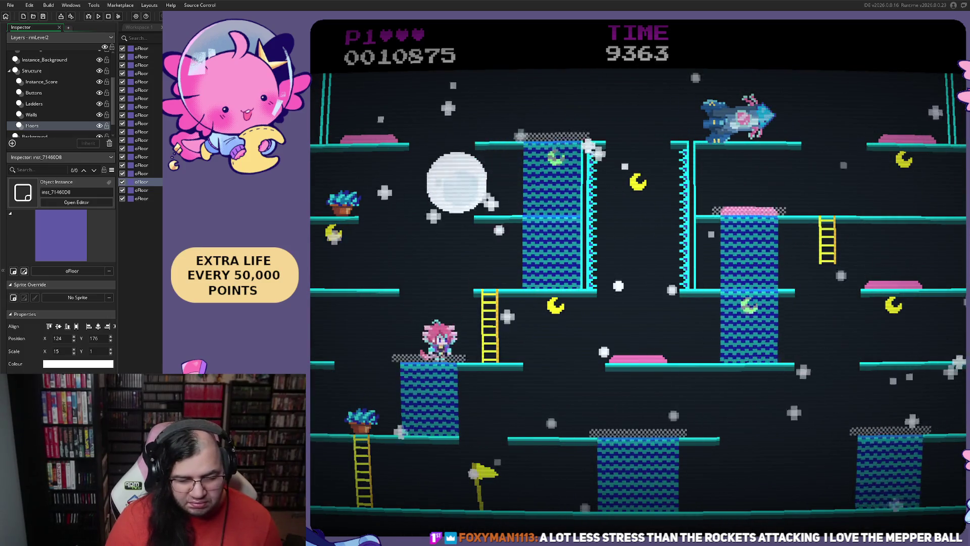
key("Left")
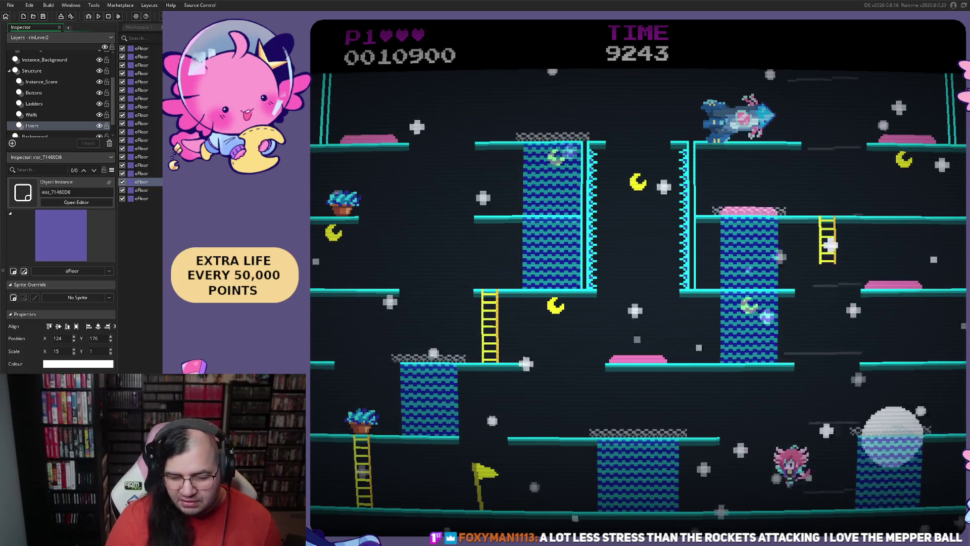
key("Left")
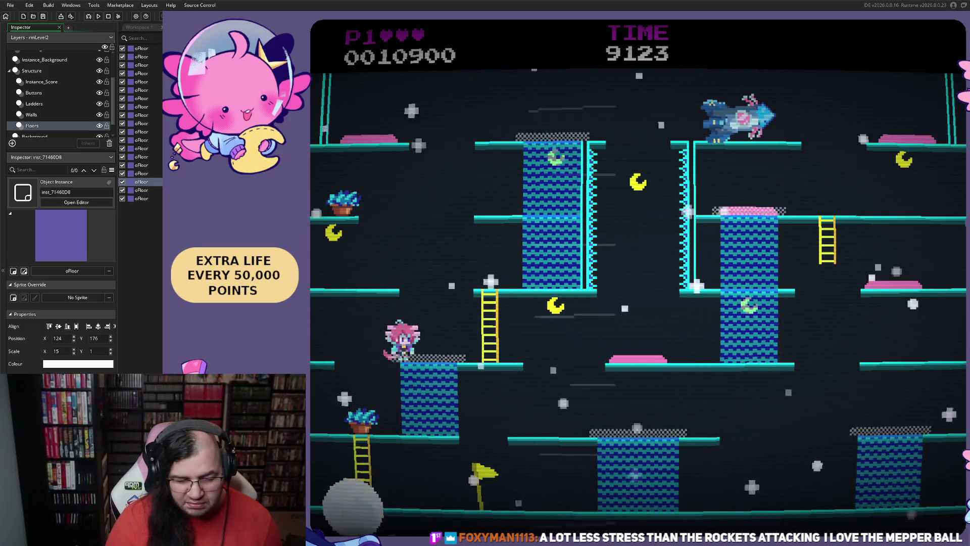
key("Up")
key("Up")
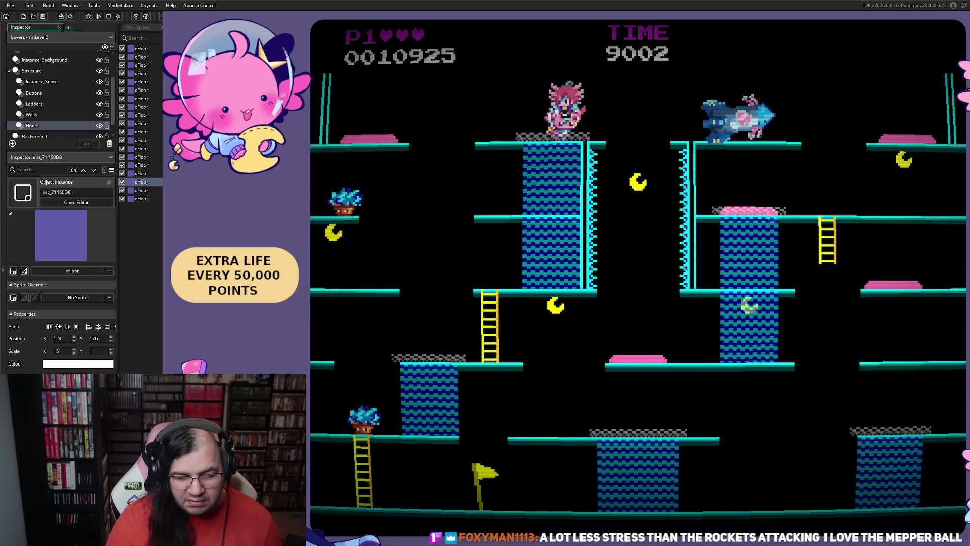
Step: Wrap around the screen, spring off the pink bounce pad to the right platform, then quit the game
key("Left")
key("Left")
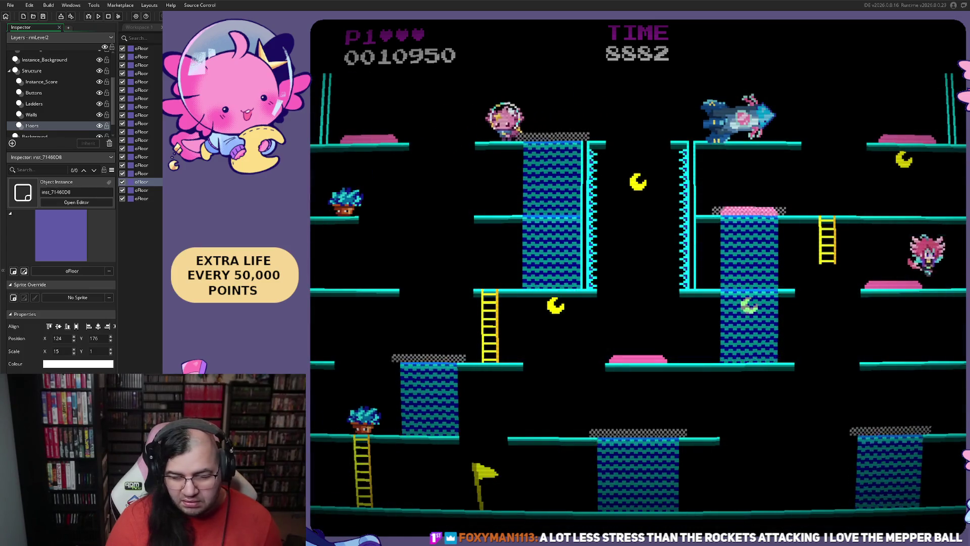
key("Left")
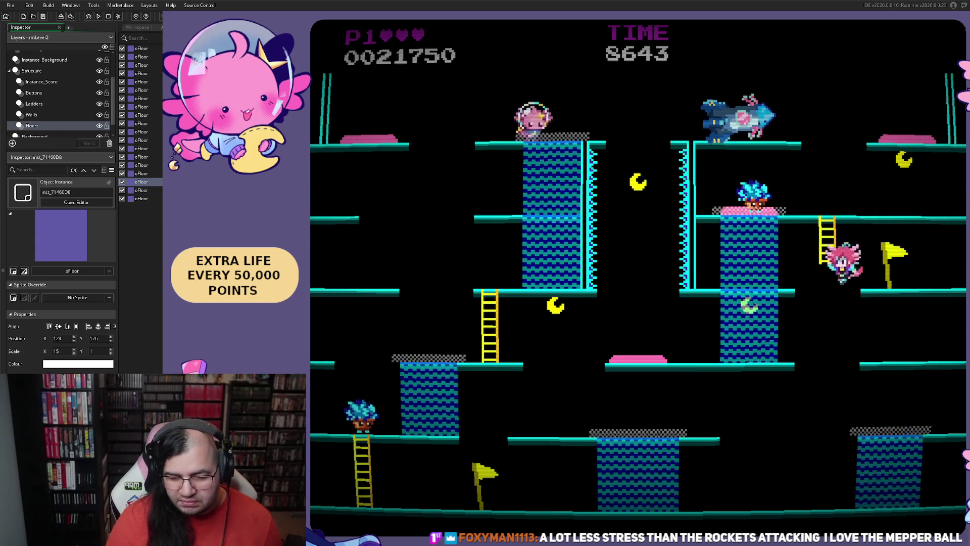
key("Left")
key("Right")
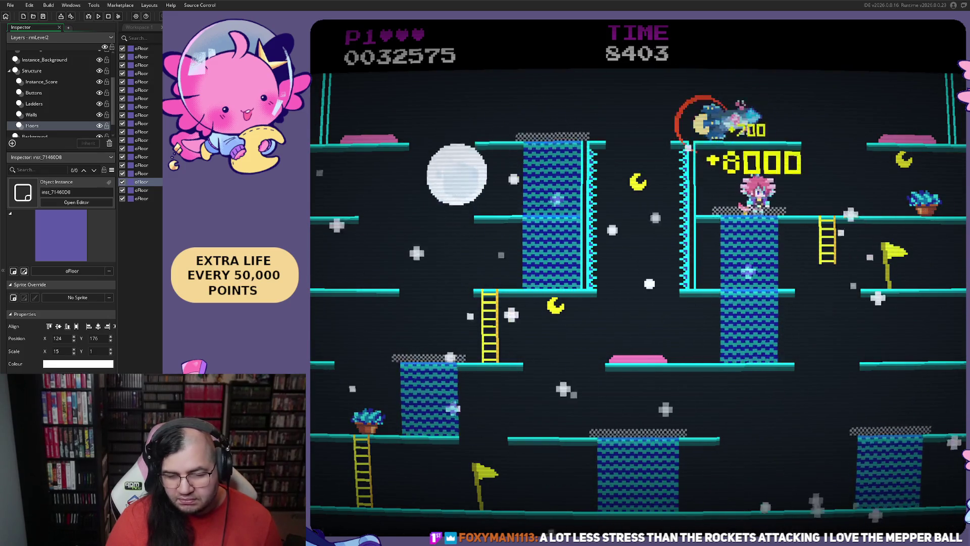
key("Right")
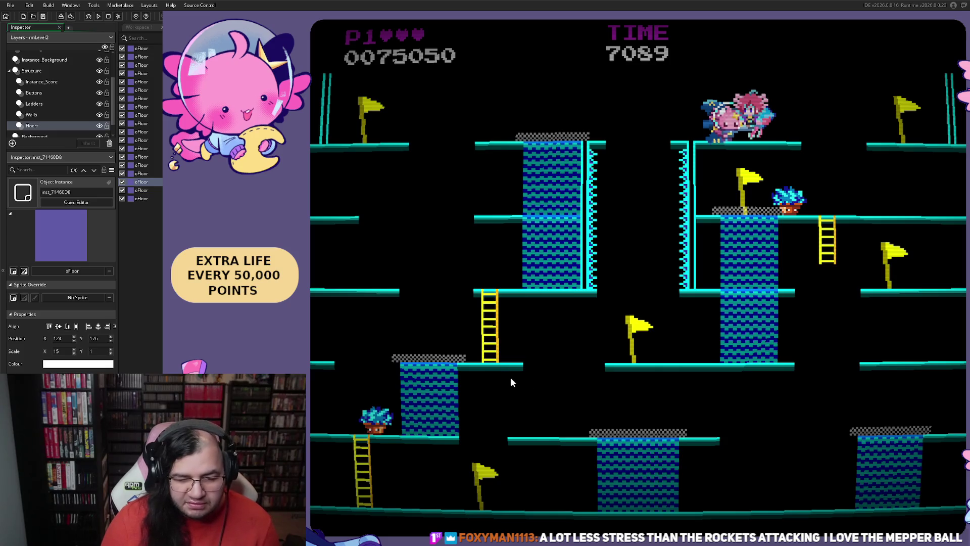
key("Escape")
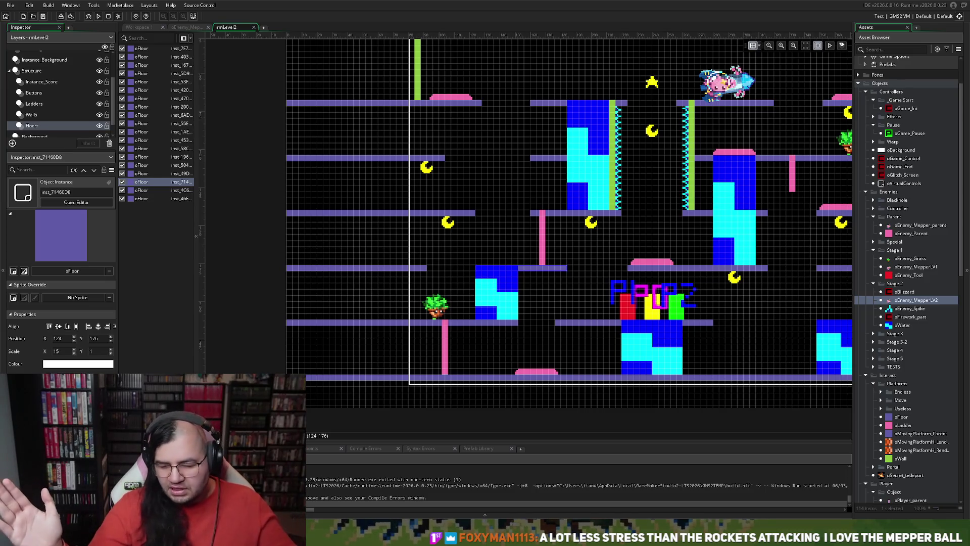
Step: Pan around the rmLevel2 room, then close its tab to reveal the oEnemy_MepperLV2 Create code
scroll(466, 262, "right", 3)
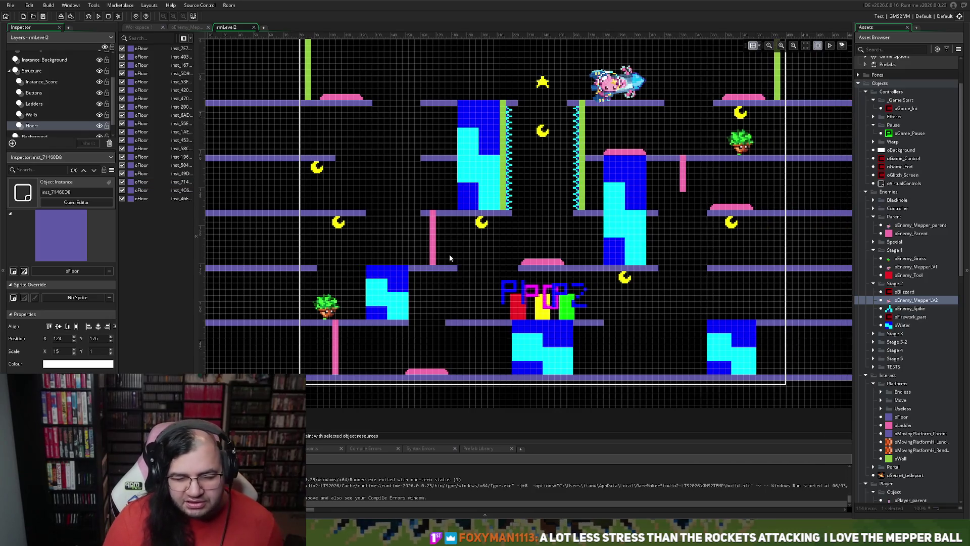
scroll(426, 256, "right", 1)
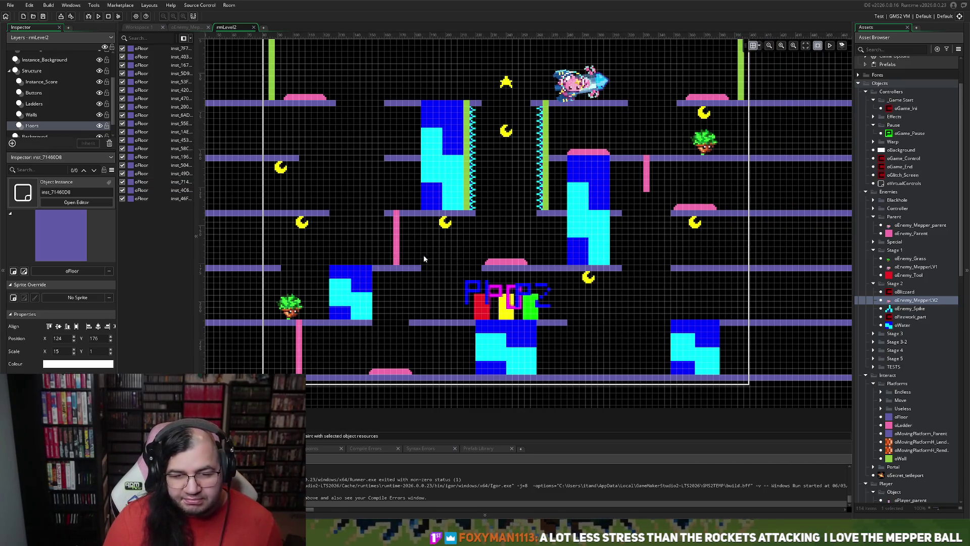
scroll(424, 255, "up", 1)
scroll(423, 256, "down", 2)
scroll(419, 259, "up", 1)
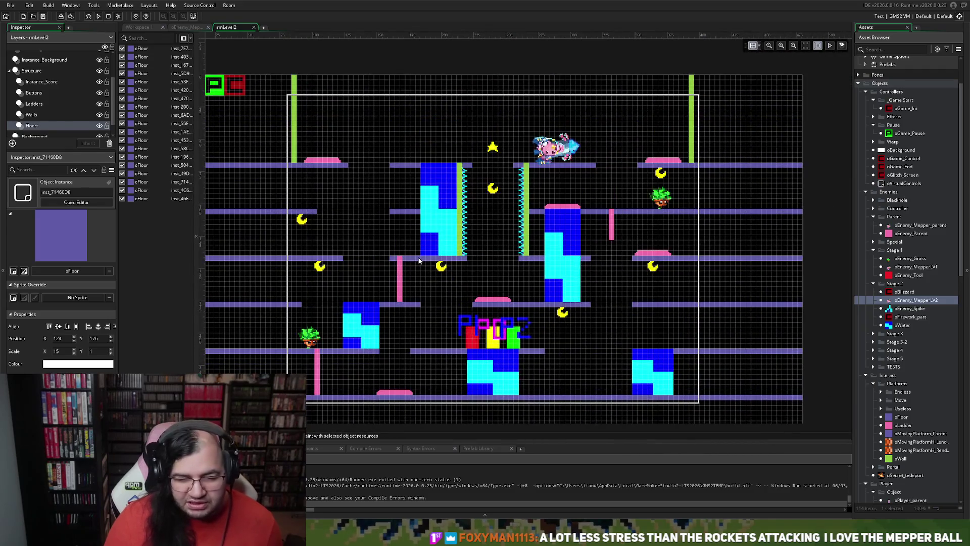
scroll(418, 259, "left", 1)
scroll(417, 261, "right", 1)
scroll(416, 262, "up", 1)
scroll(414, 260, "up", 1)
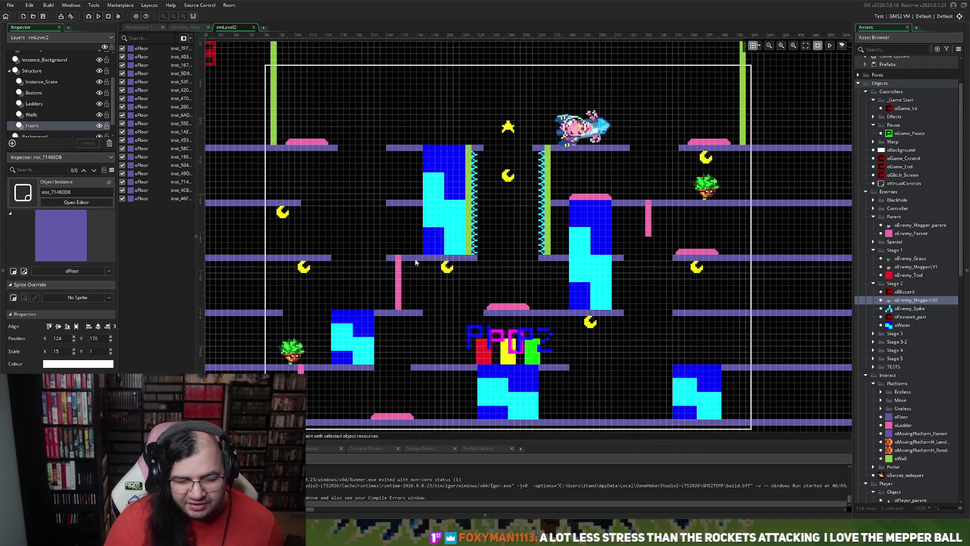
scroll(414, 259, "down", 1)
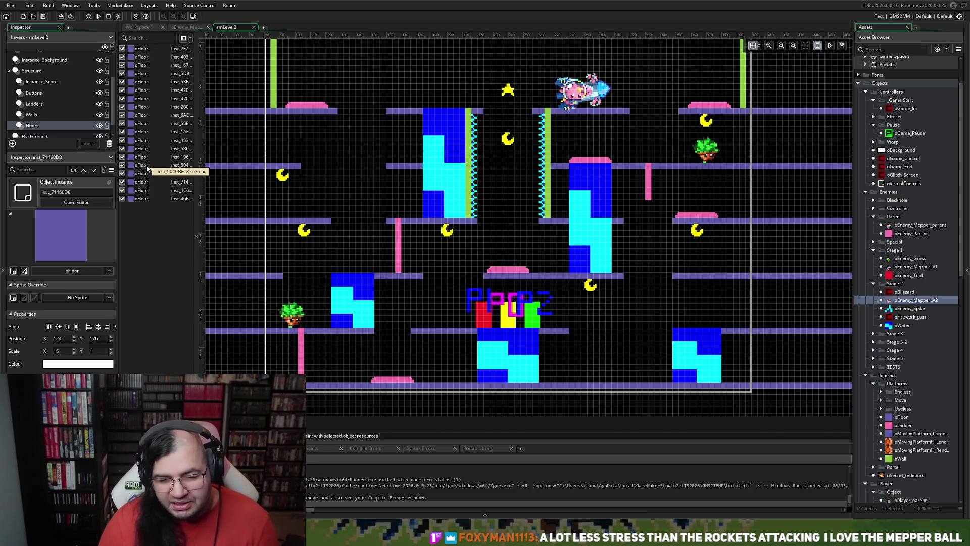
left_click(254, 27)
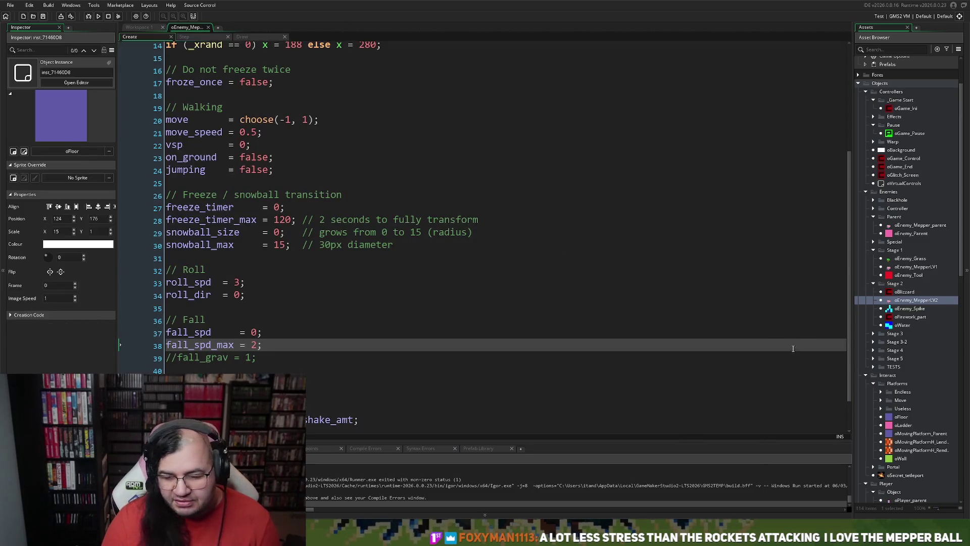
Step: Scroll the Asset Browser down to Rooms and open rmLevel1
scroll(900, 303, "down", 5)
double_click(890, 421)
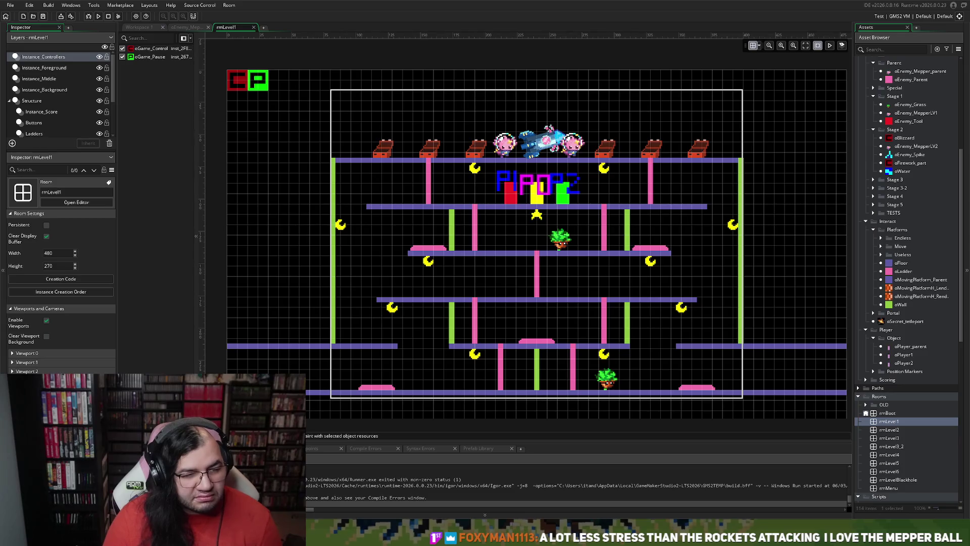
Step: Build and run the game, then start it from the Mepper Mania title menu
left_click(98, 16)
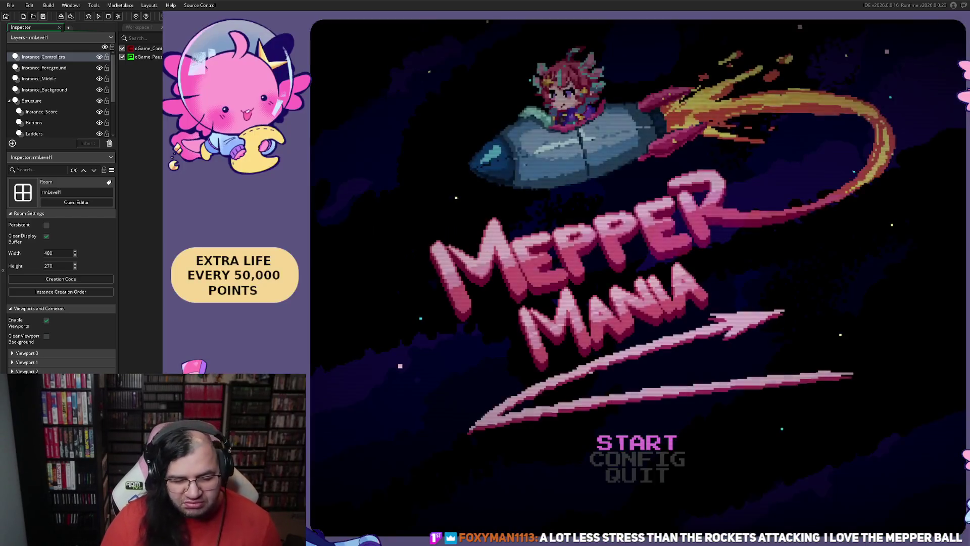
key("Return")
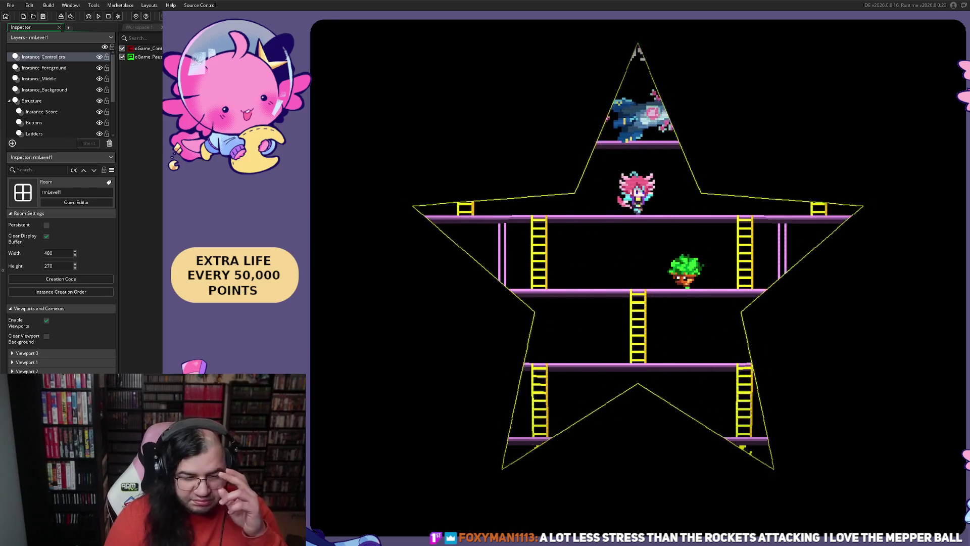
Step: Play Perilous Pitstop, collecting a moon and dropping down ledges, until the score hits 21725 and resets
key("Left")
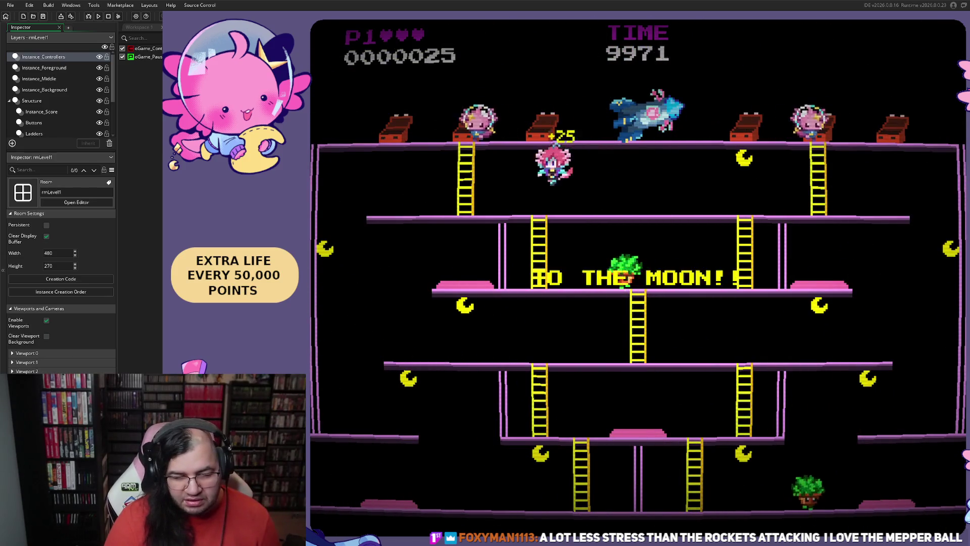
key("Right")
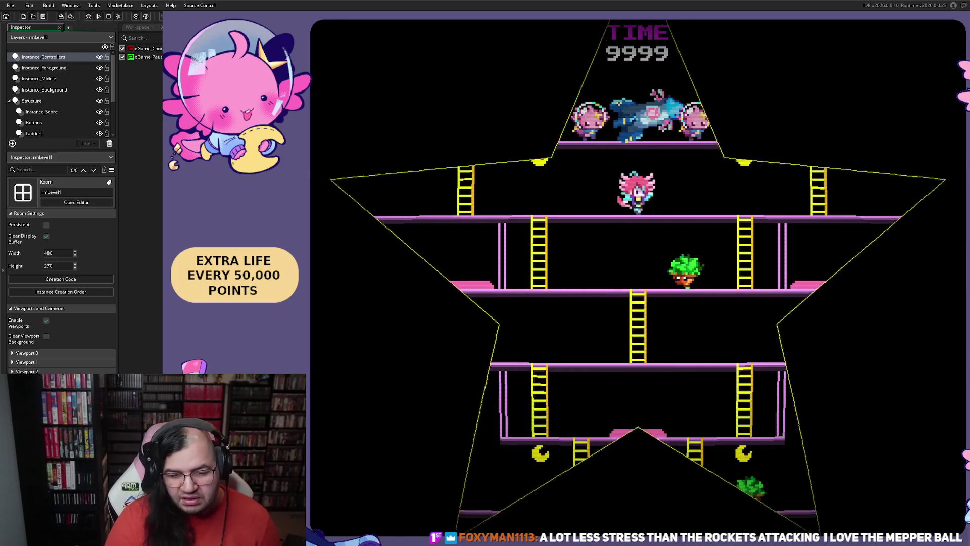
key("Right")
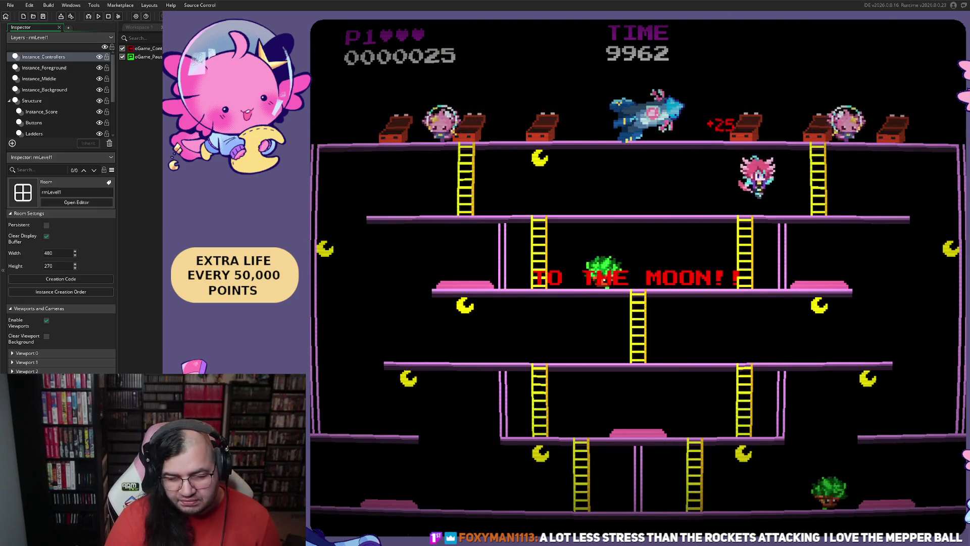
key("Left")
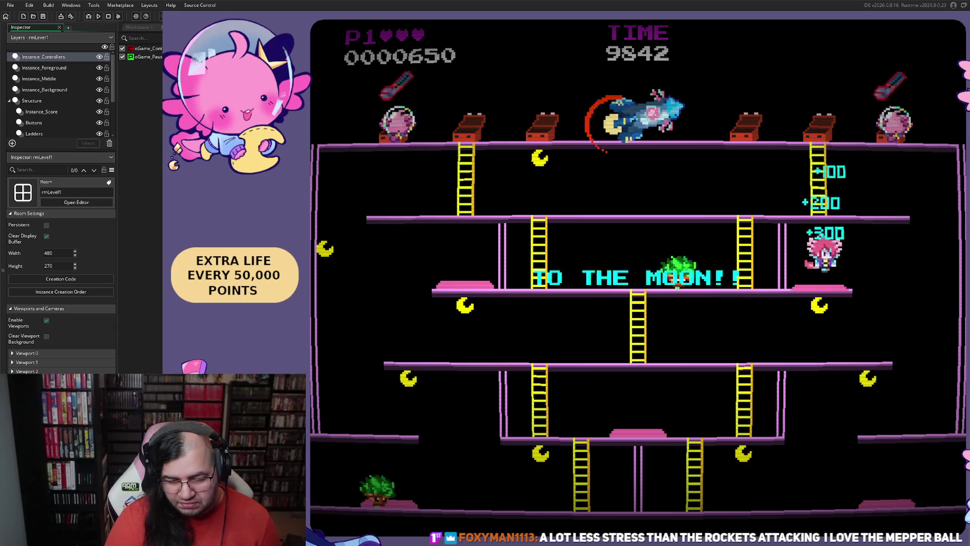
key("space")
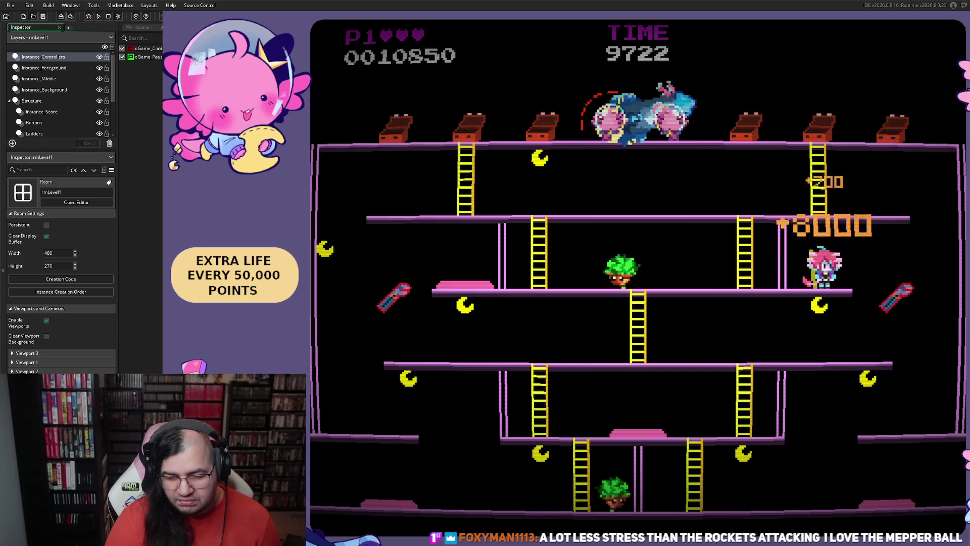
key("Right")
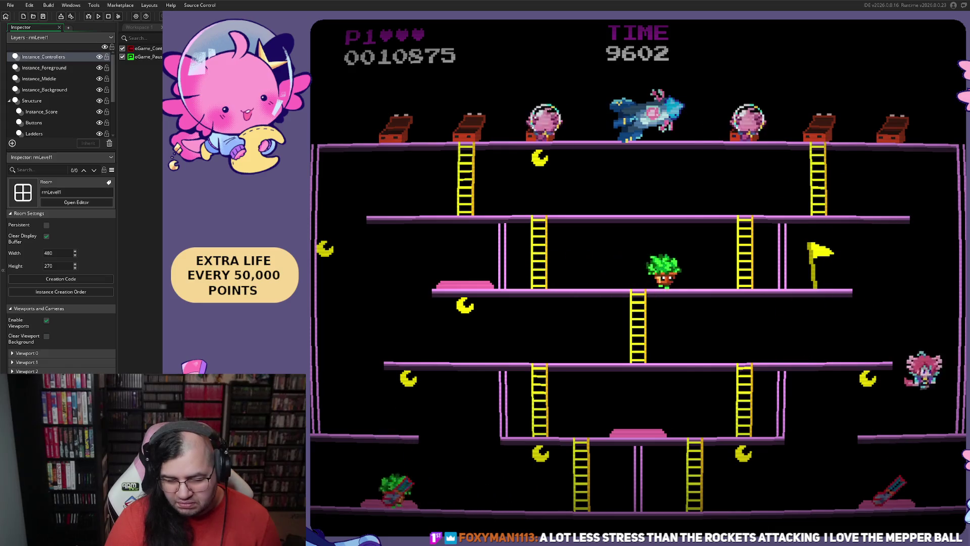
key("Left")
key("Right")
key("Right")
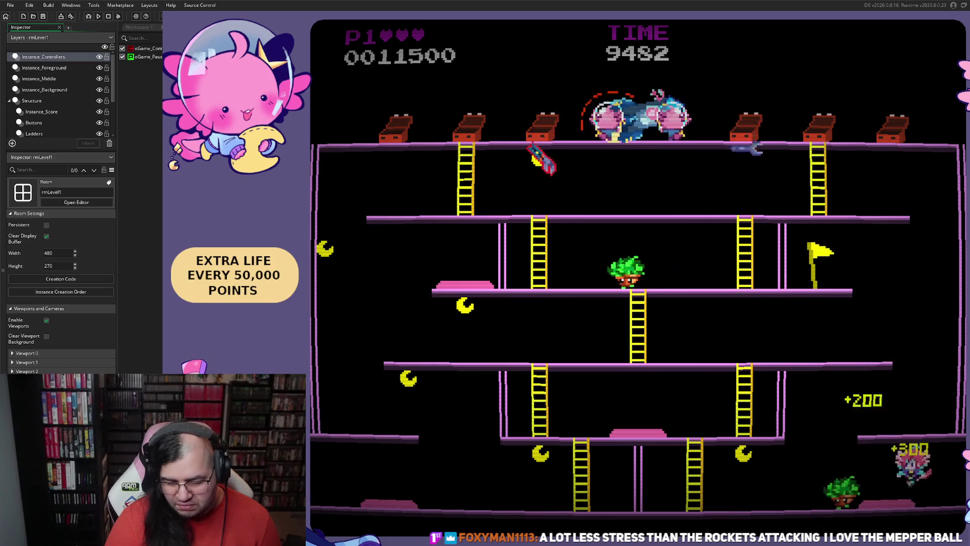
key("space")
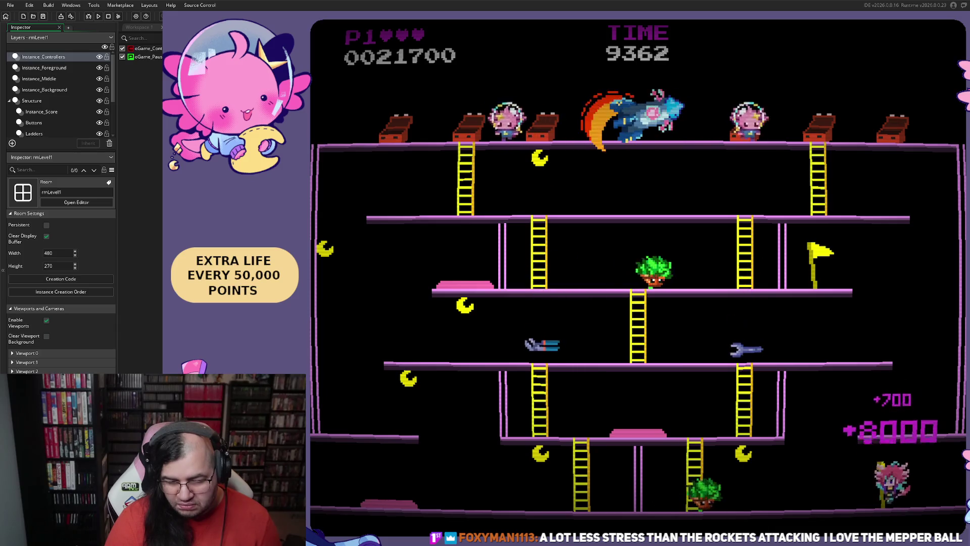
key("Left")
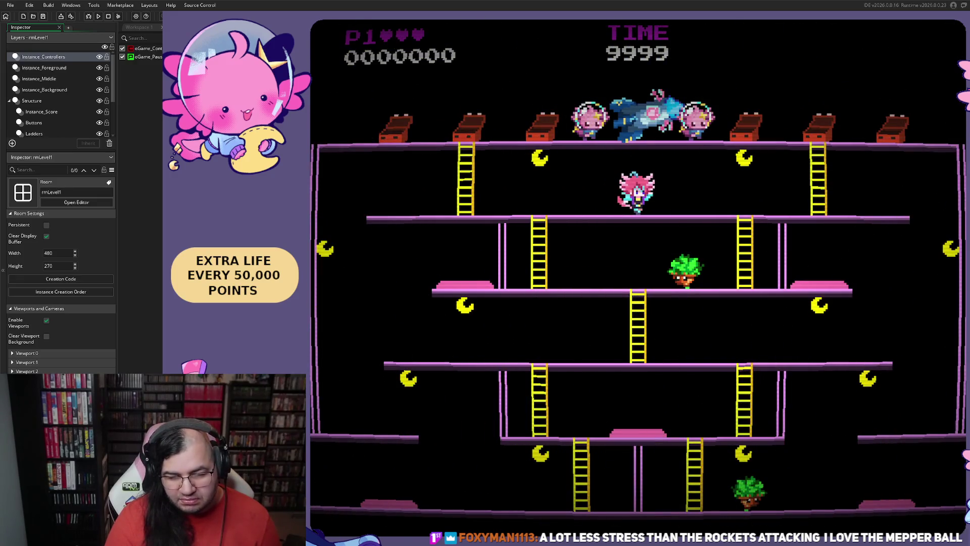
Step: Eat a moon, smash enemies, drop to the bottom level, then quit back to rmLevel1
key("Right")
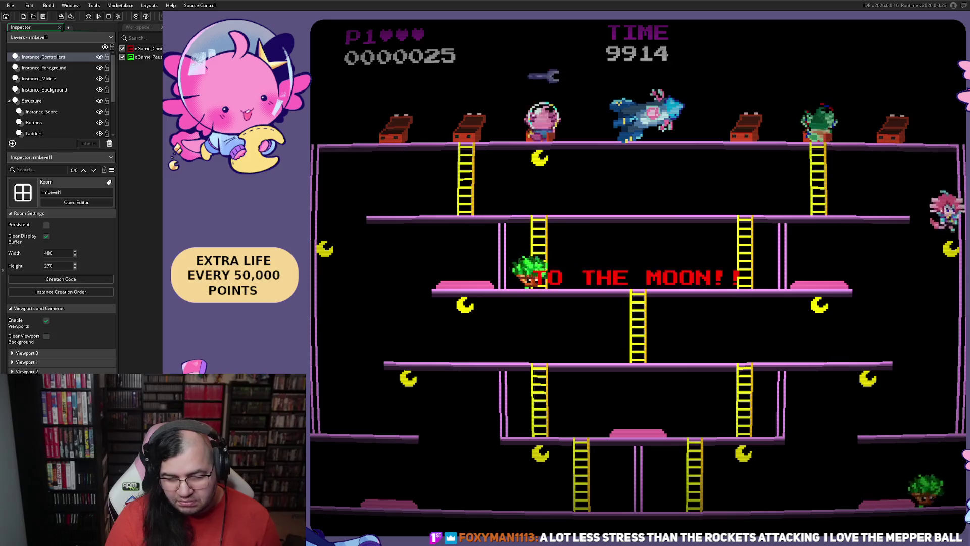
key("Right")
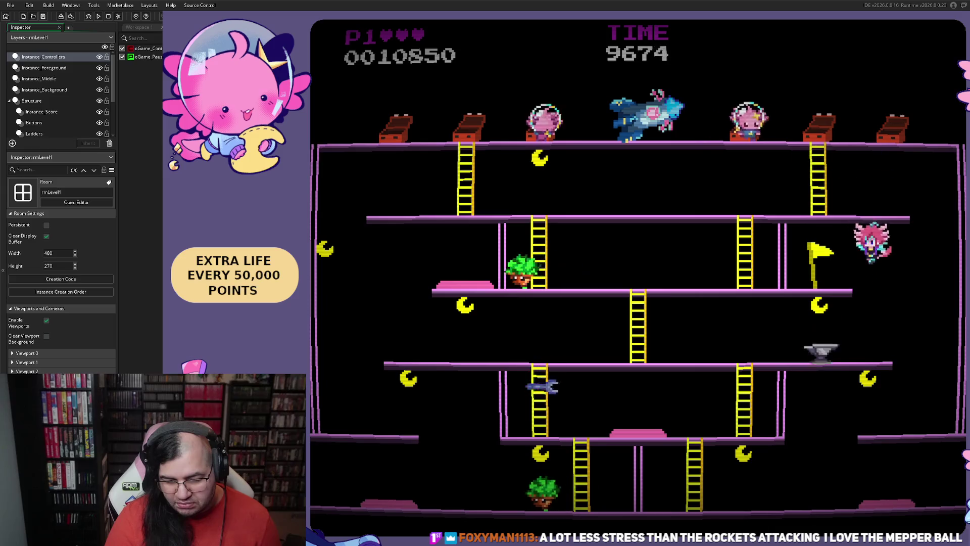
key("Left")
key("Right")
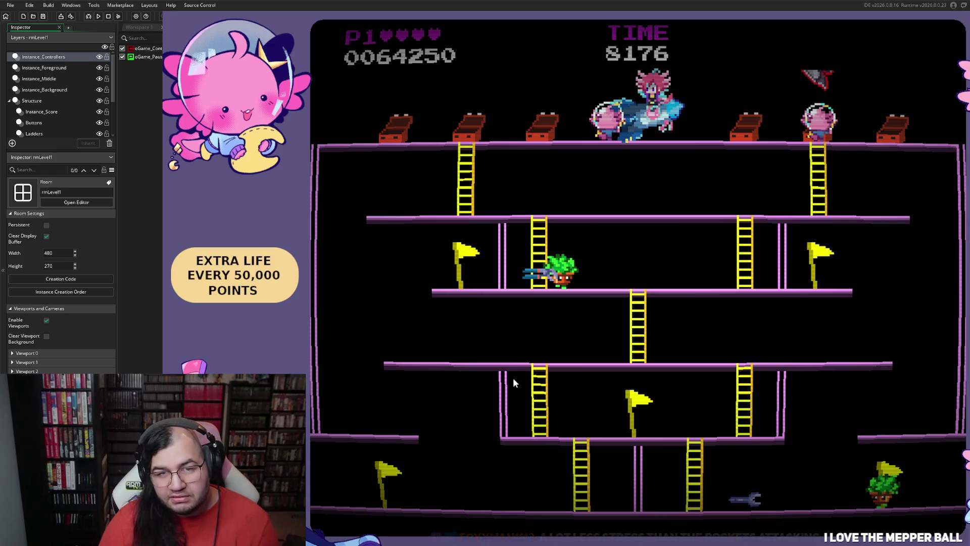
key("Escape")
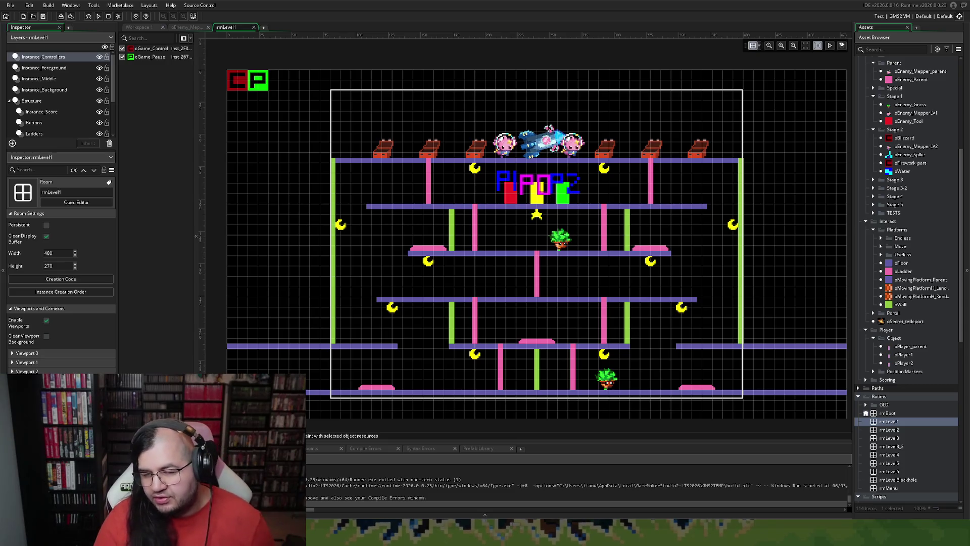
scroll(907, 278, "up", 3)
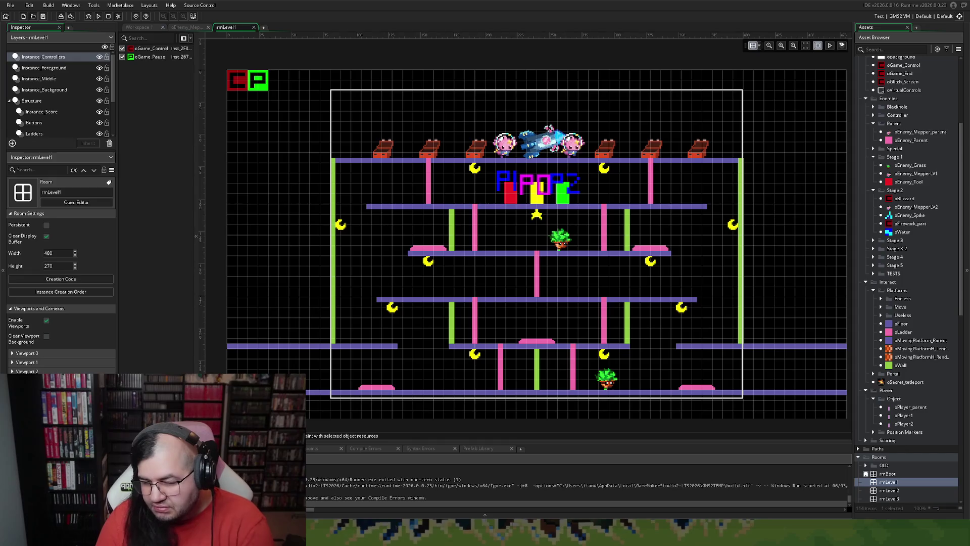
double_click(908, 181)
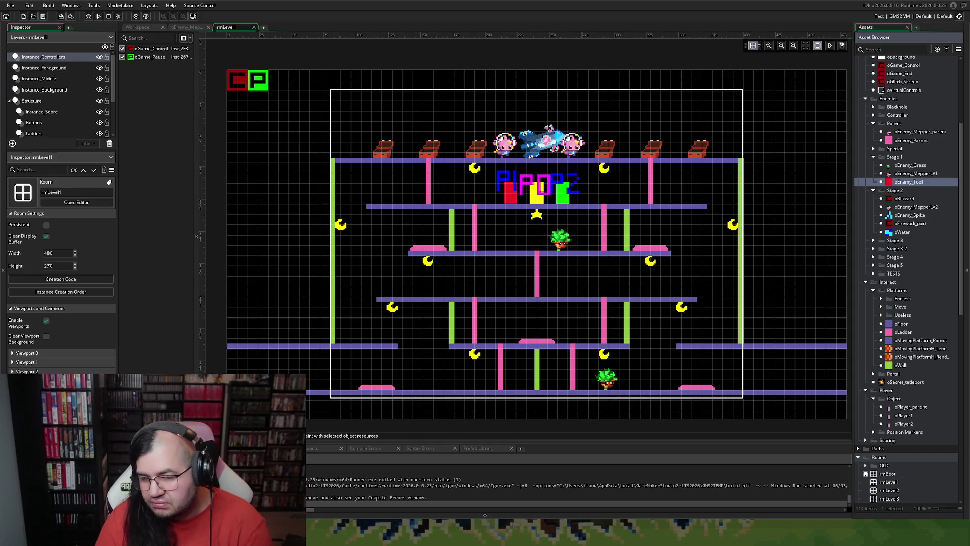
Step: Open oEnemy_Tool's Step code full-size and insert a blank line above the snd_drop play call
left_click(382, 146)
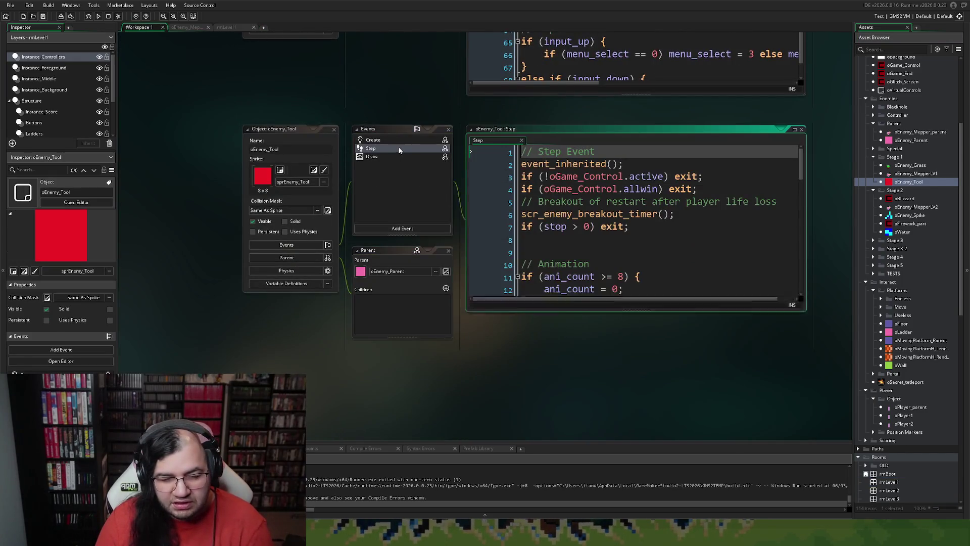
left_click(796, 130)
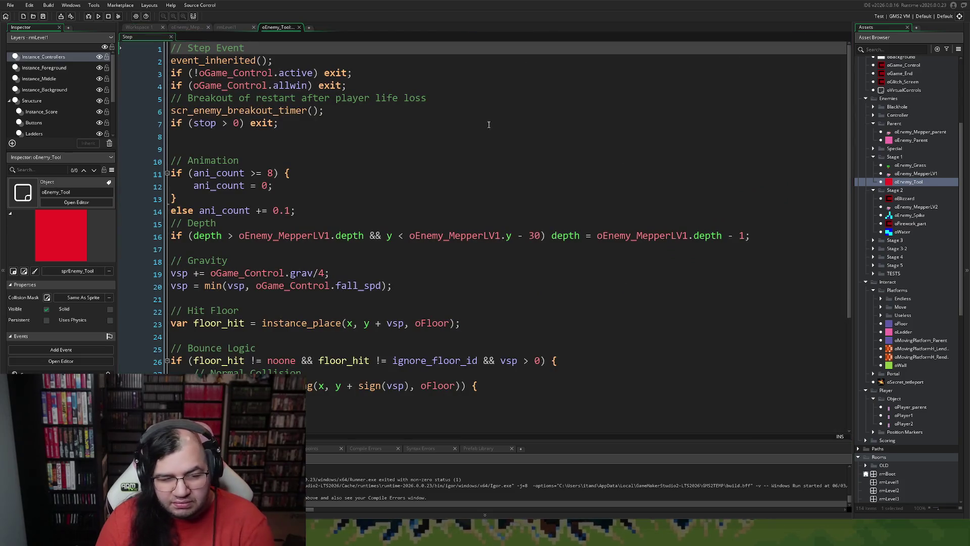
scroll(342, 113, "down", 5)
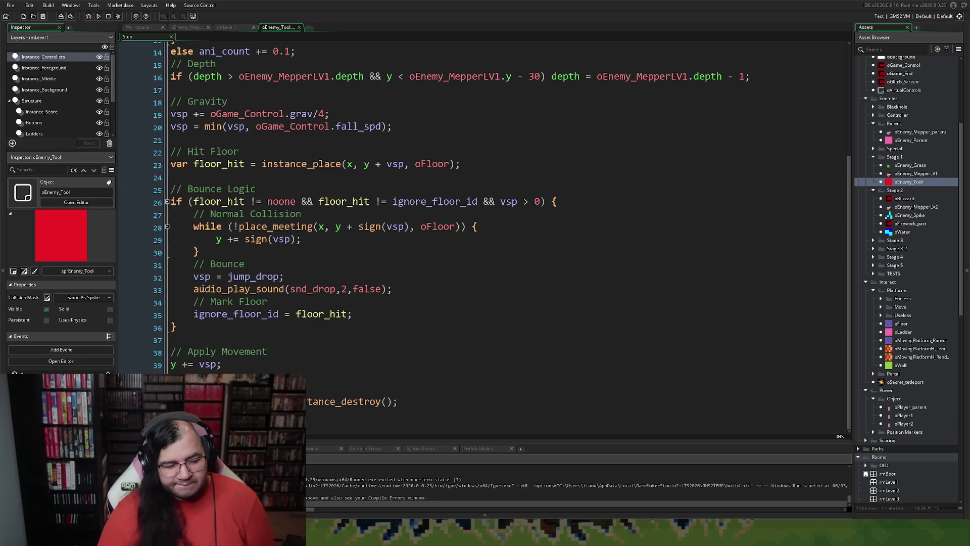
left_click(194, 289)
key("Return")
key("Up")
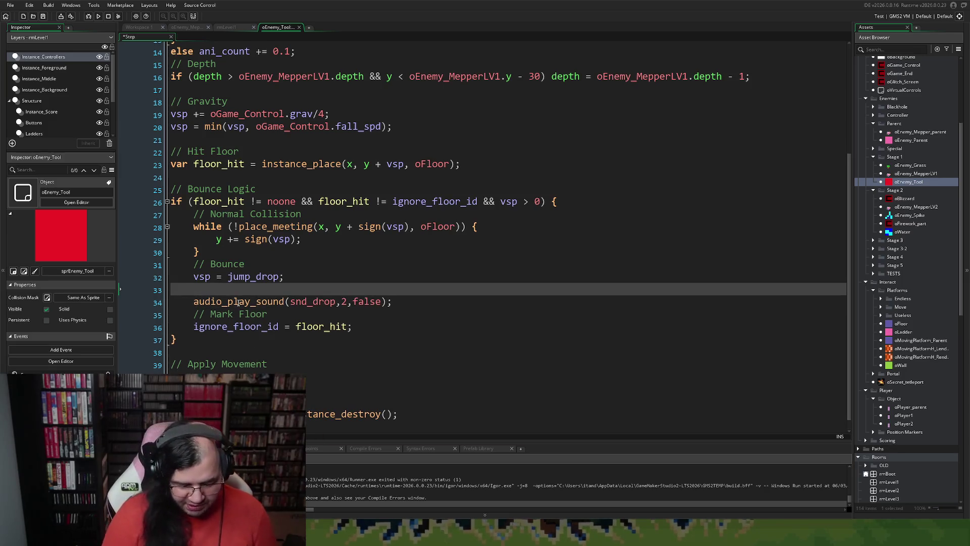
Step: Add 'if (audio_is_playing(snd_drop)) audio_stop_sound(snd_drop);' before audio_play_sound
type("if (")
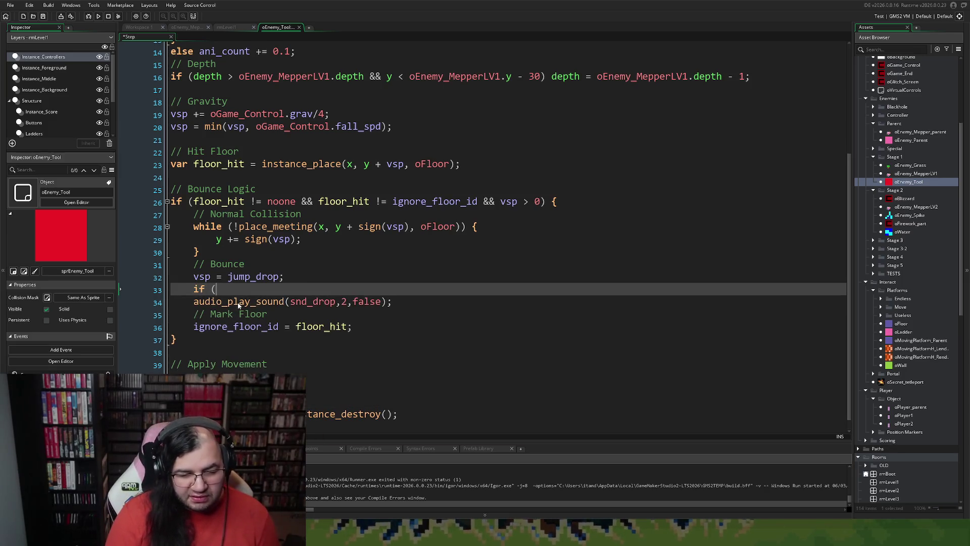
type("audio")
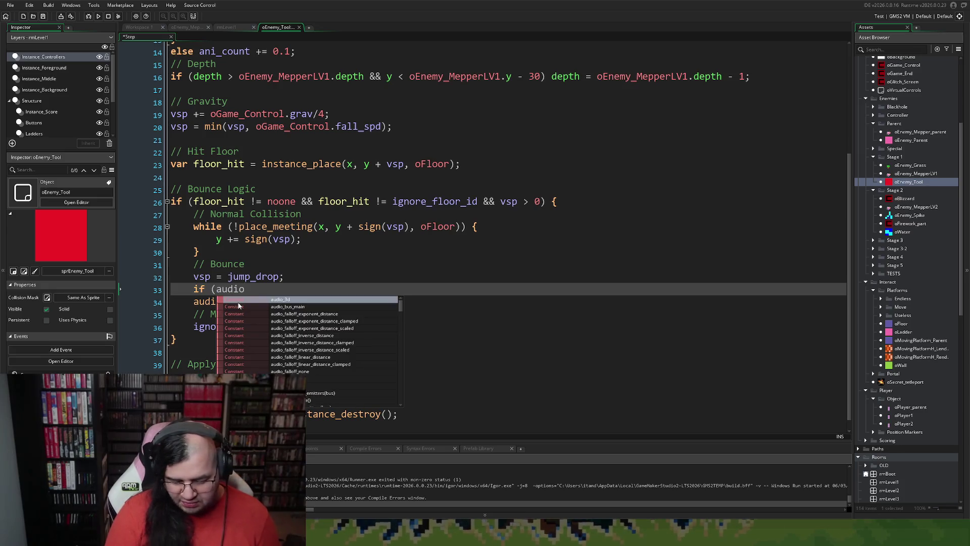
type("_is_pla")
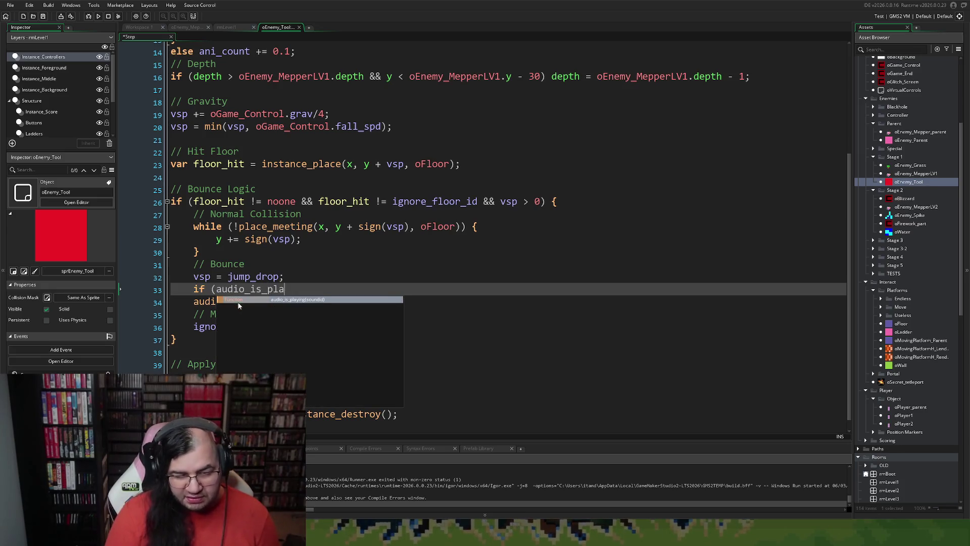
key("Return")
double_click(323, 302)
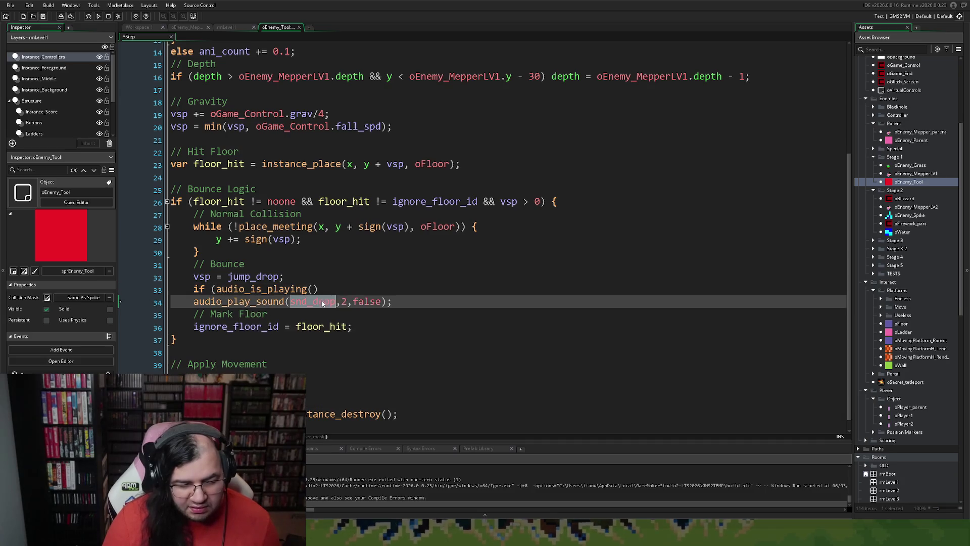
left_click(312, 288)
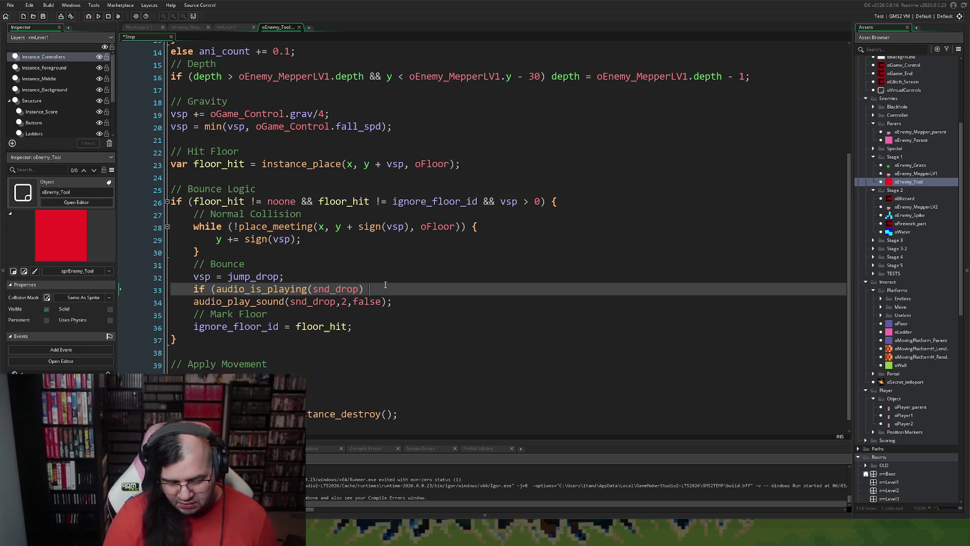
type("audio_")
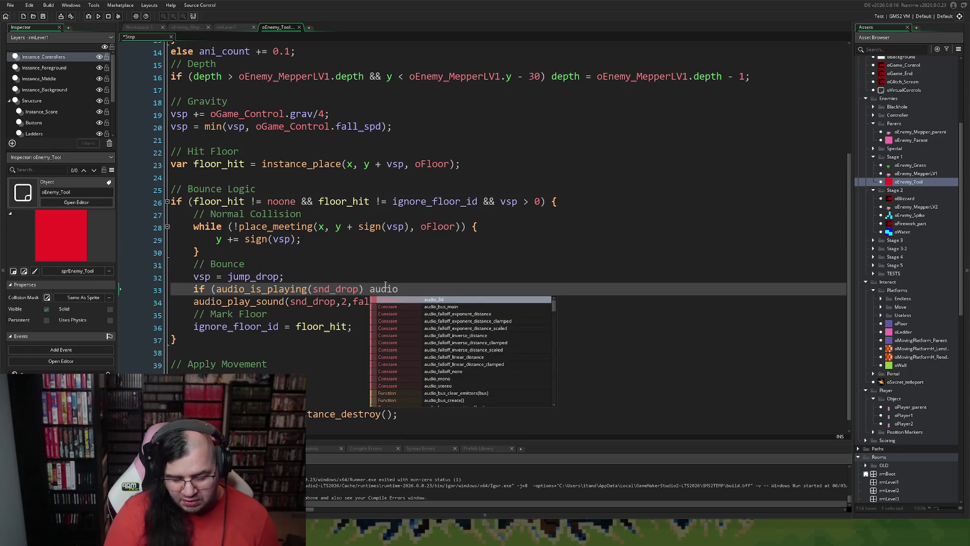
type("stop")
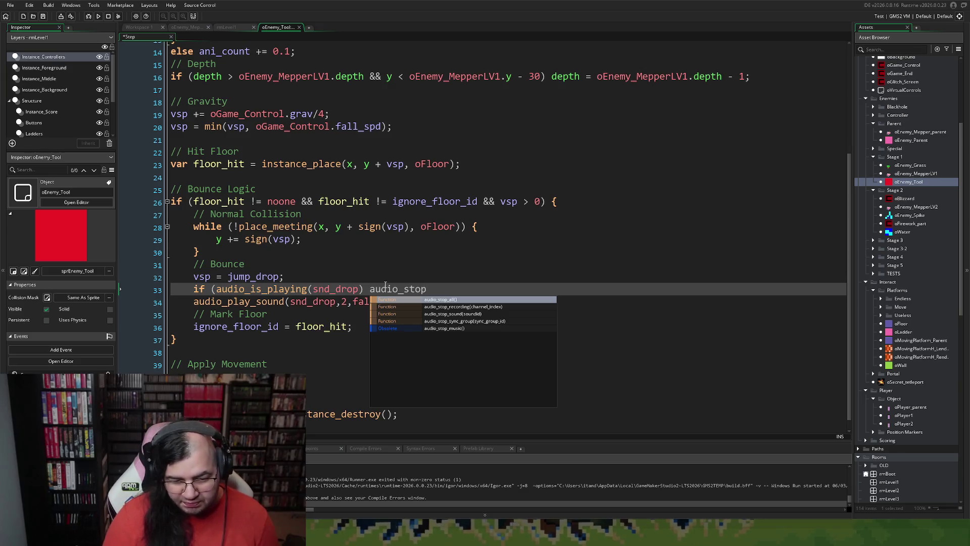
type("_s")
key("Return")
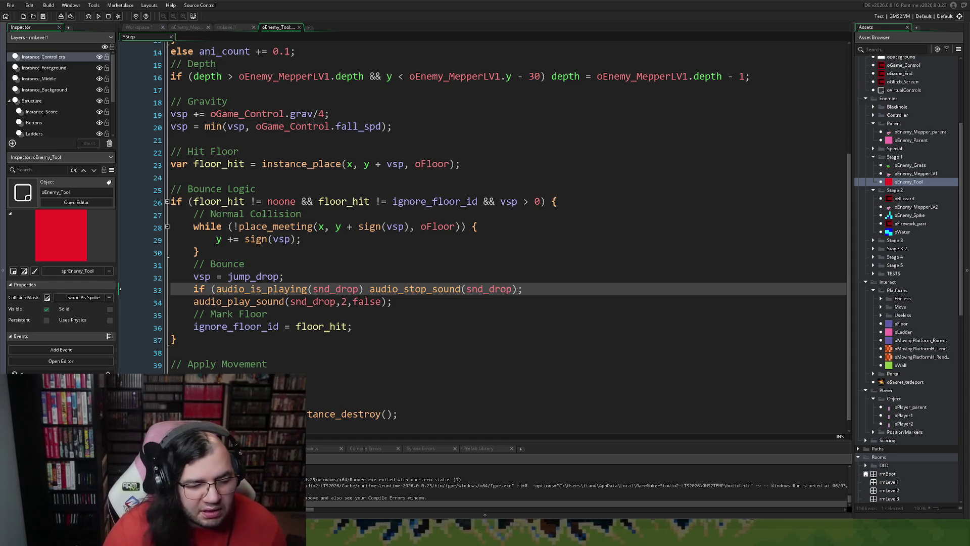
Step: Fix the unbalanced bracket on line 33 and rerun the game with F5
left_click(121, 290)
key("F5")
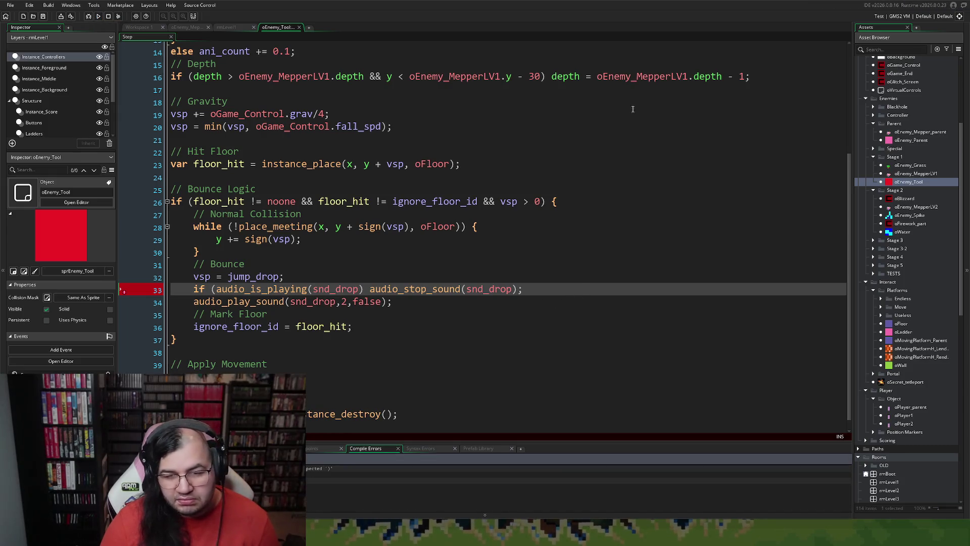
left_click(309, 290)
type(")")
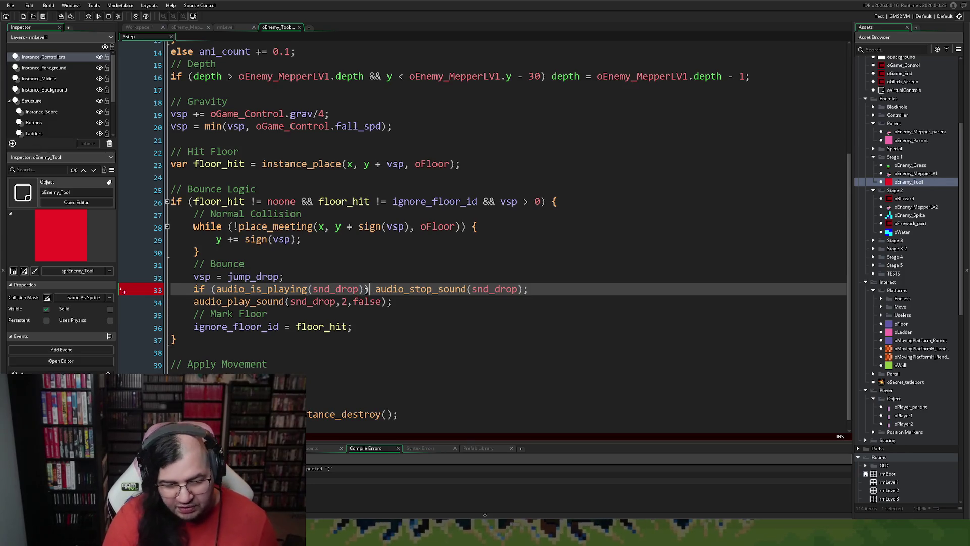
key("F5")
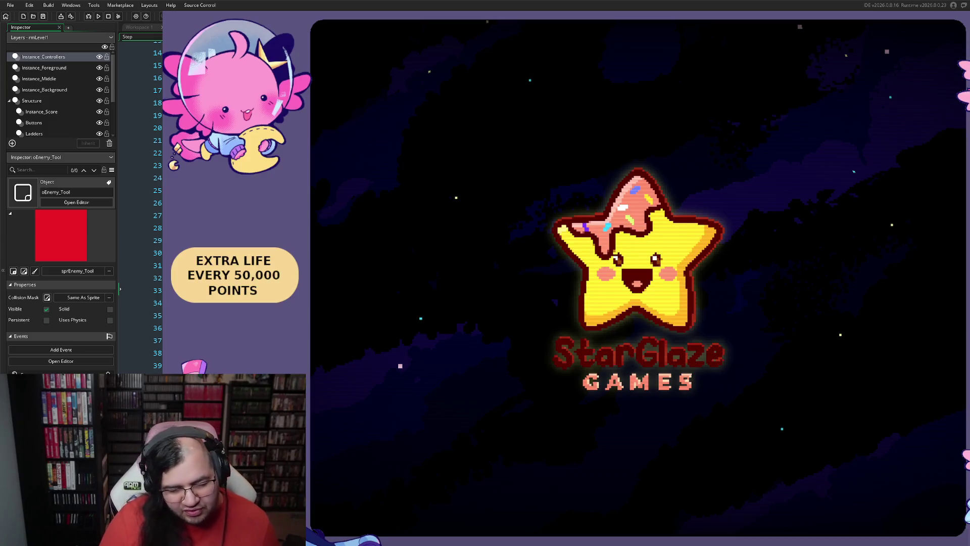
Step: Begin Stage 1 Round 1 and move along the top floor, jumping over falling tools
key("Return")
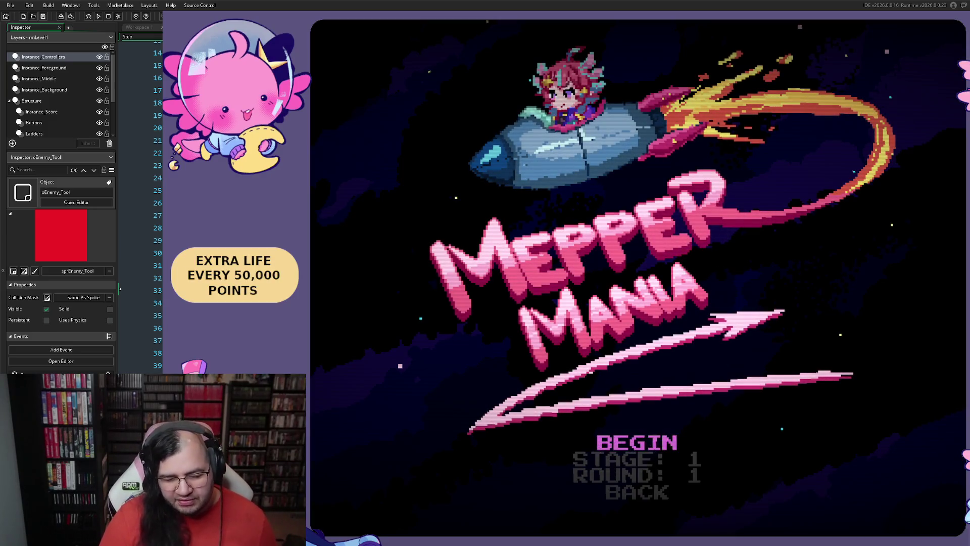
key("Return")
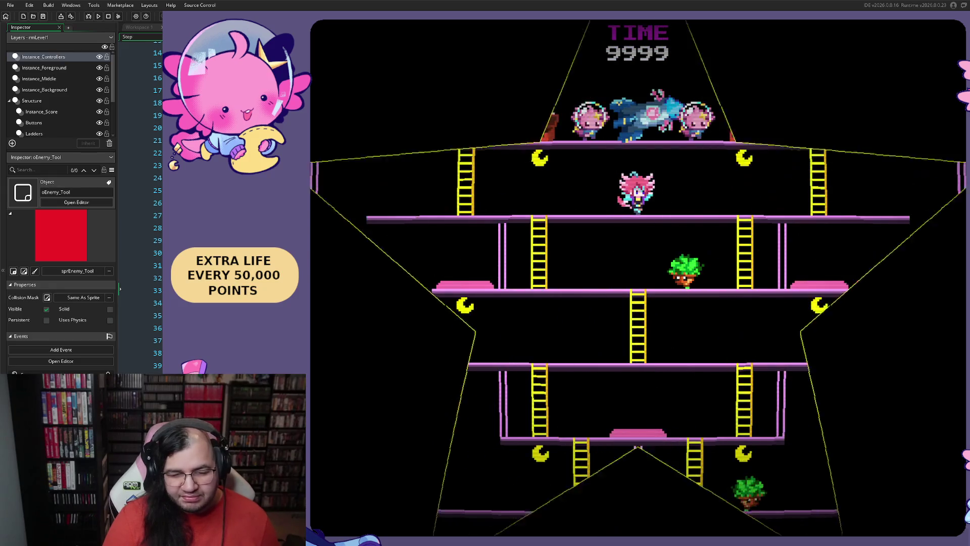
key("Right")
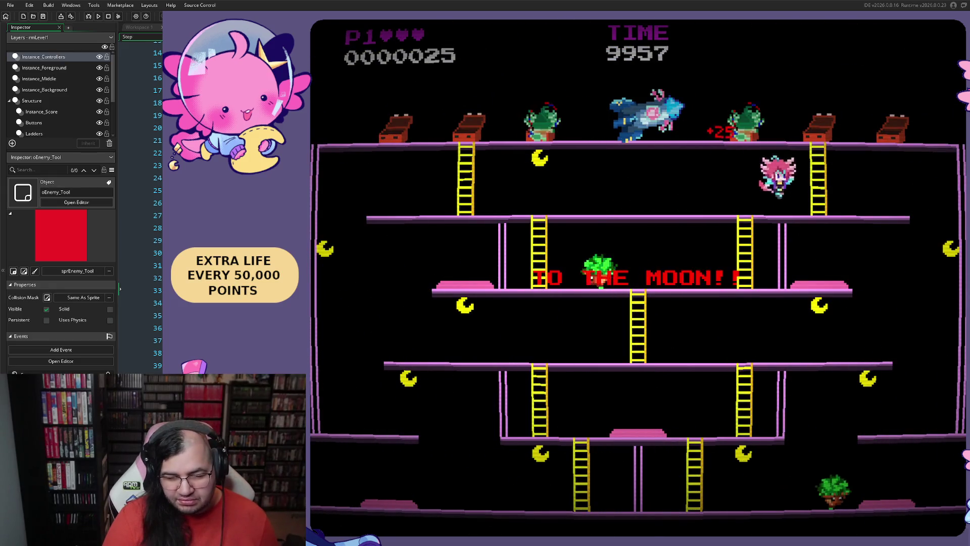
key("Left")
key("space")
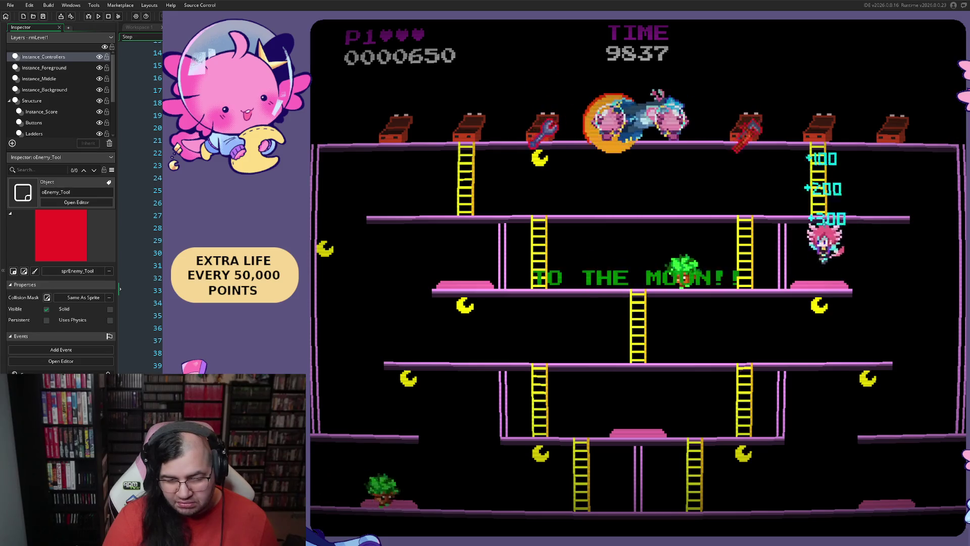
Step: Drop to the bottom floor, jump over enemies, and climb to the middle floor
key("Right")
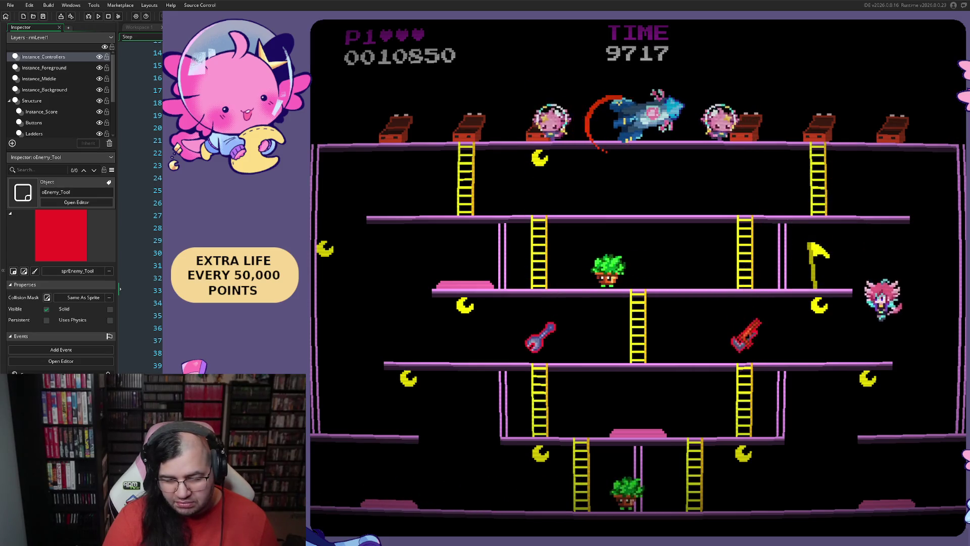
key("Left")
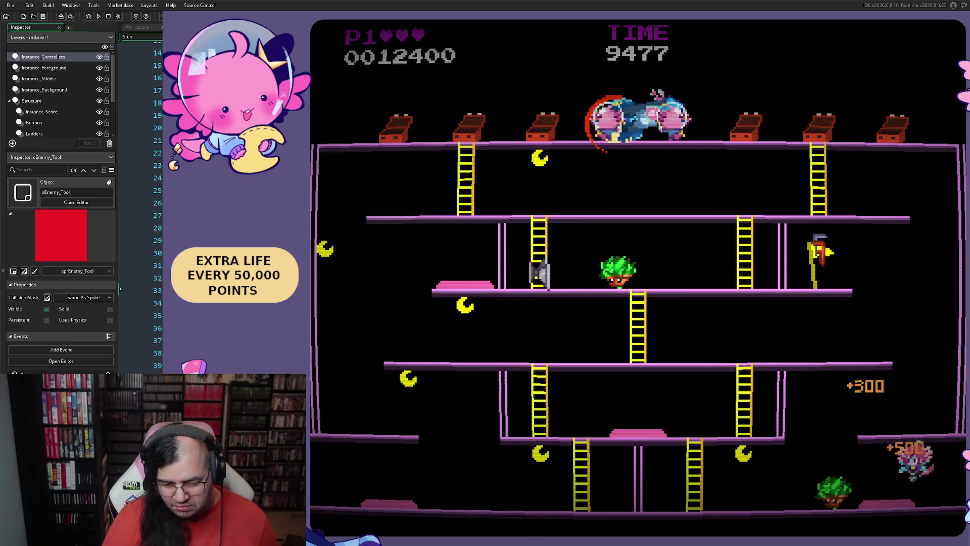
key("Left")
key("Up")
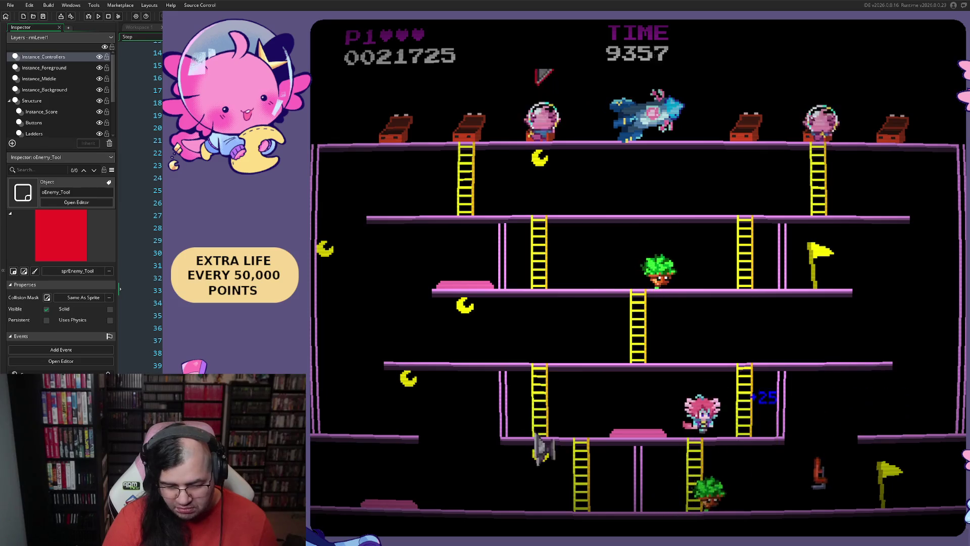
key("Left")
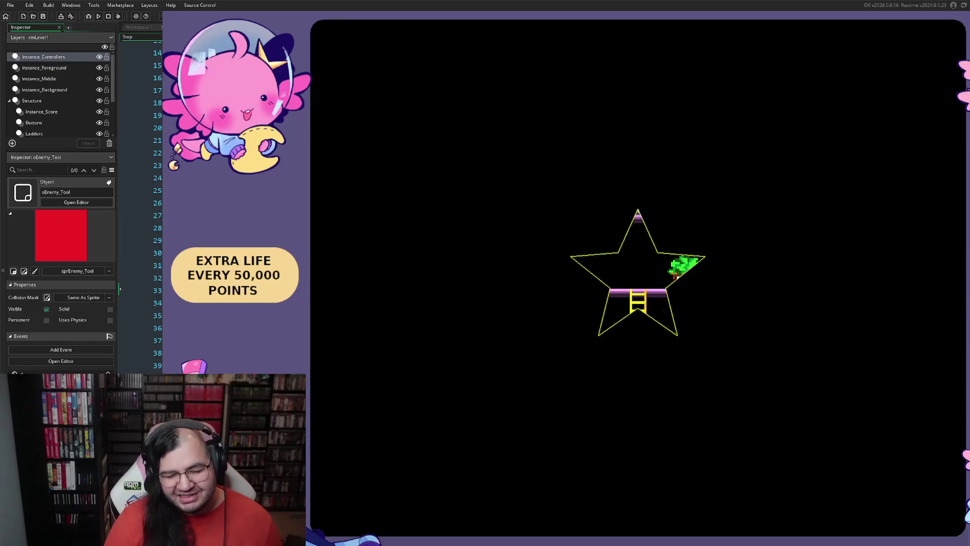
Step: Run the player across the stage, jumping falling tools and enemies on the bottom floor
key("Right")
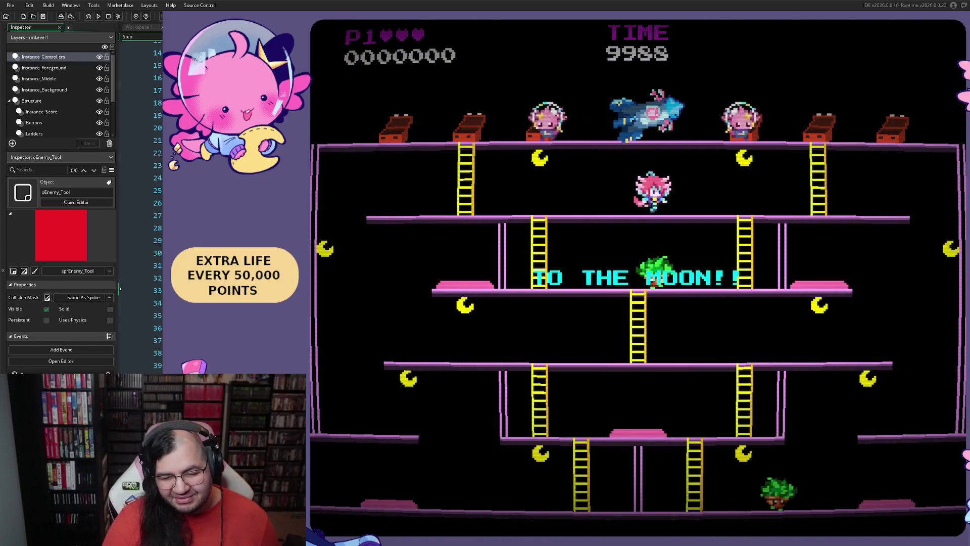
key("Left")
key("Left")
key("space")
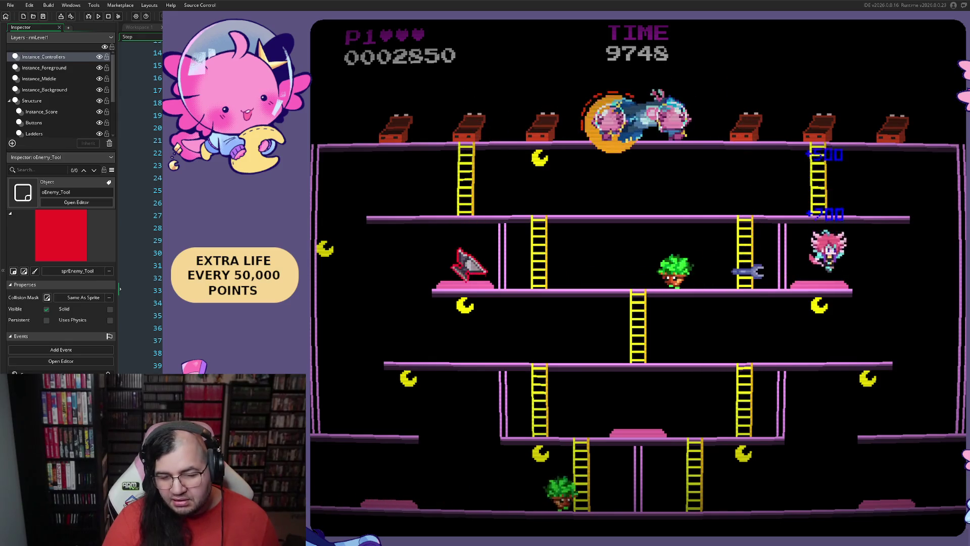
key("Right")
key("Left")
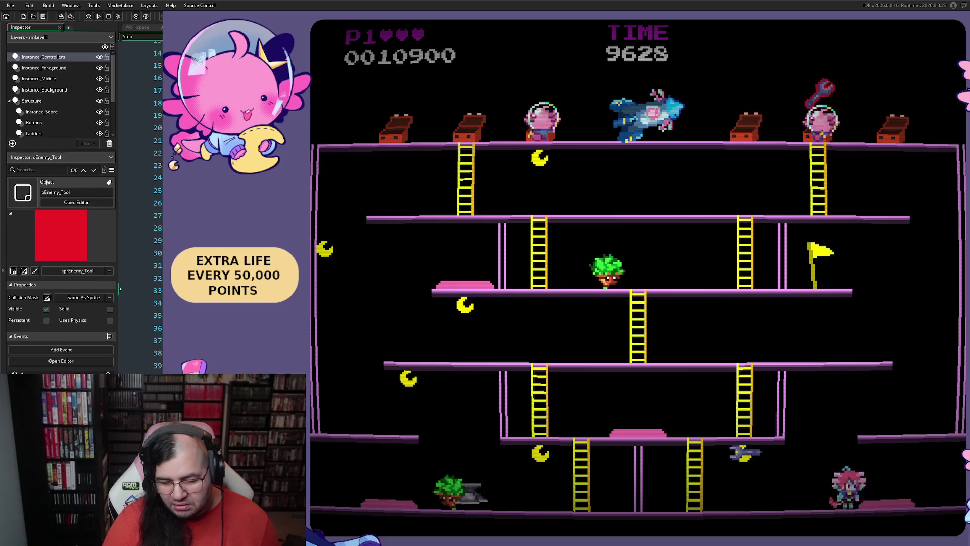
key("Right")
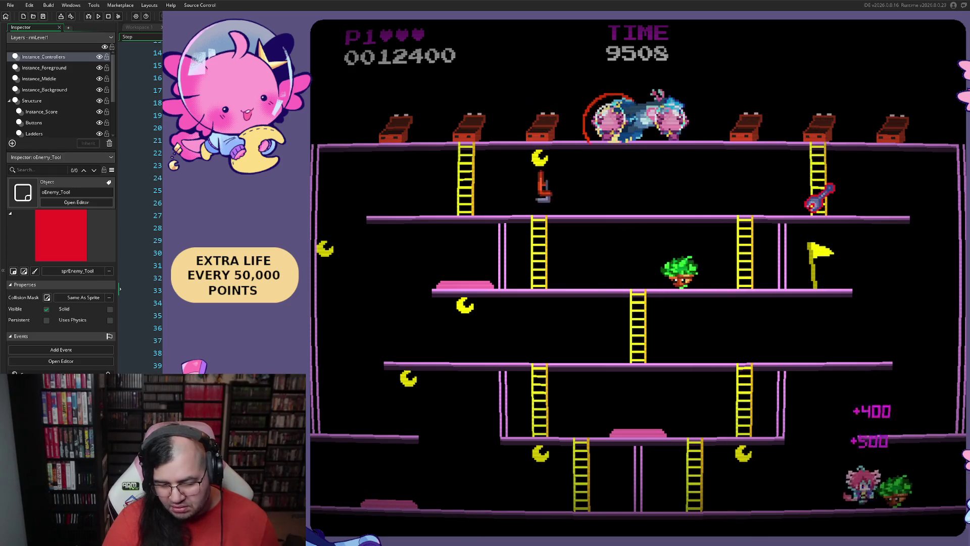
key("space")
key("Left")
Step: Climb the ladders toward the tool until hit, then pause and choose Retry to restart
key("Left")
key("Up")
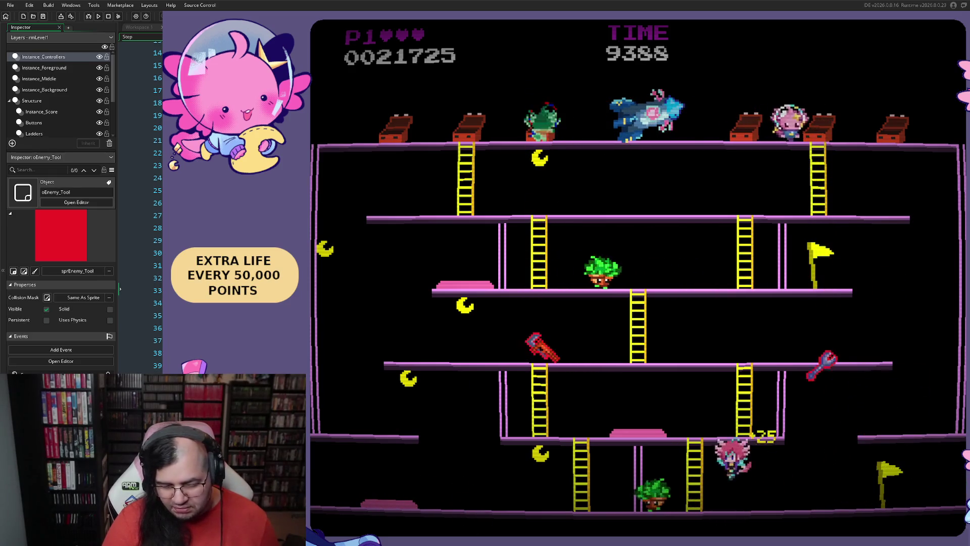
key("Left")
key("Up")
key("Left")
key("Up")
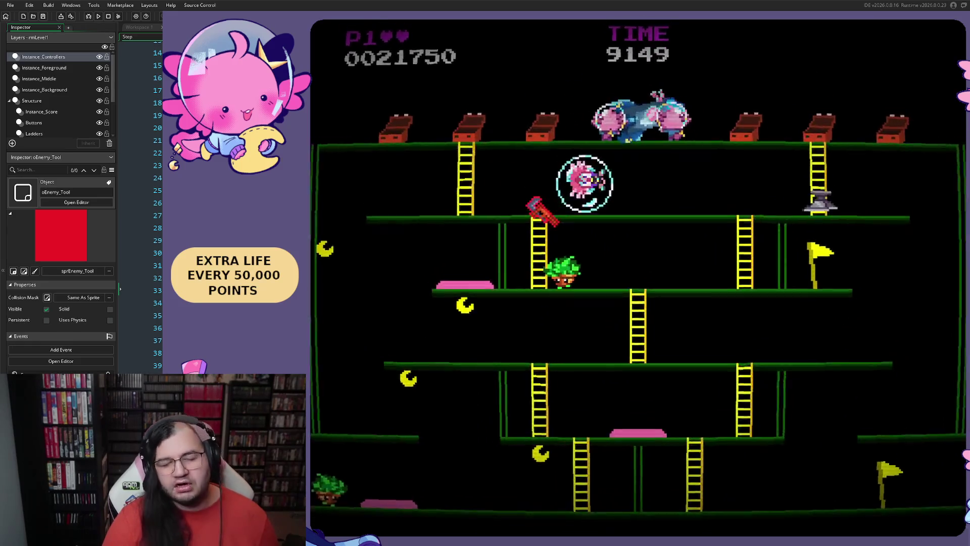
key("Escape")
key("Down")
key("Return")
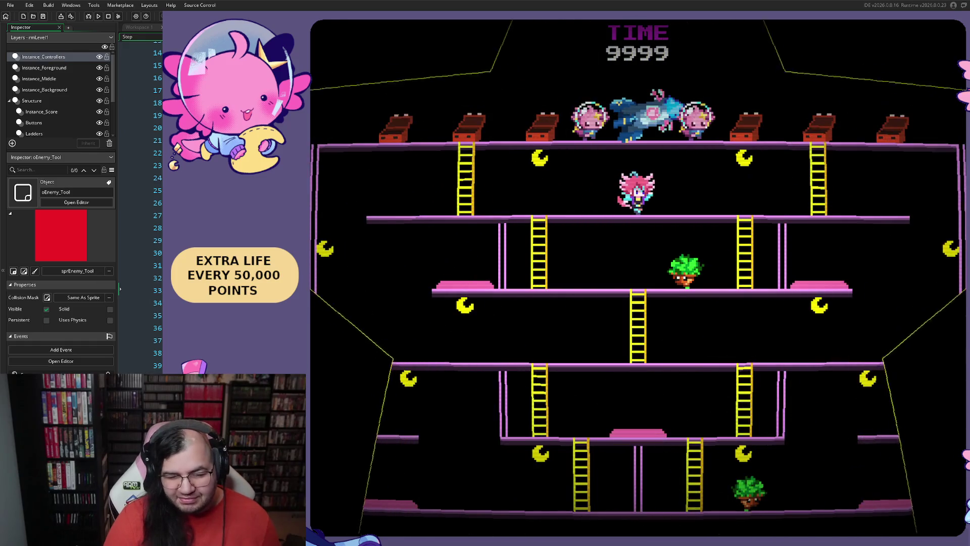
Step: Play the fresh Perilous Pitstop run, dropping from the ledge down to the bottom floor
key("Right")
key("Right")
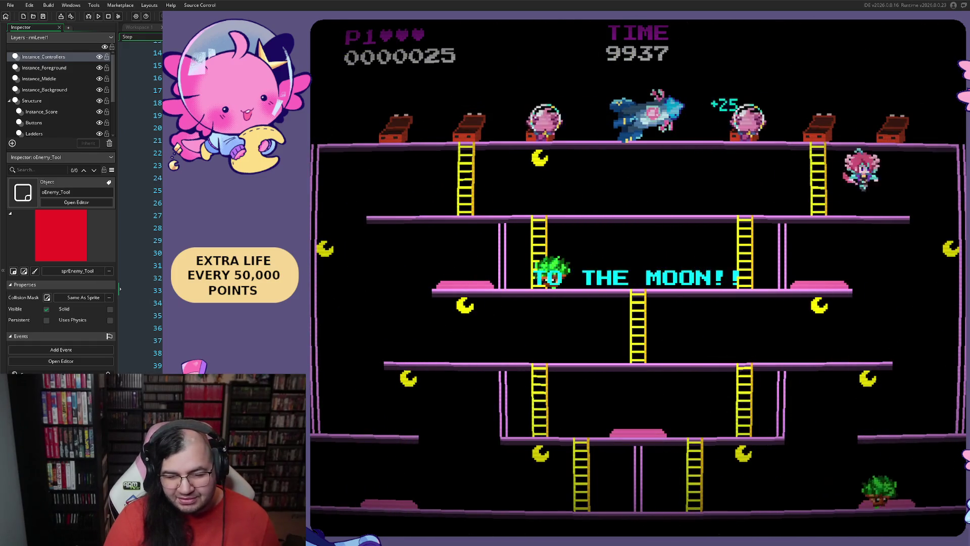
key("Left")
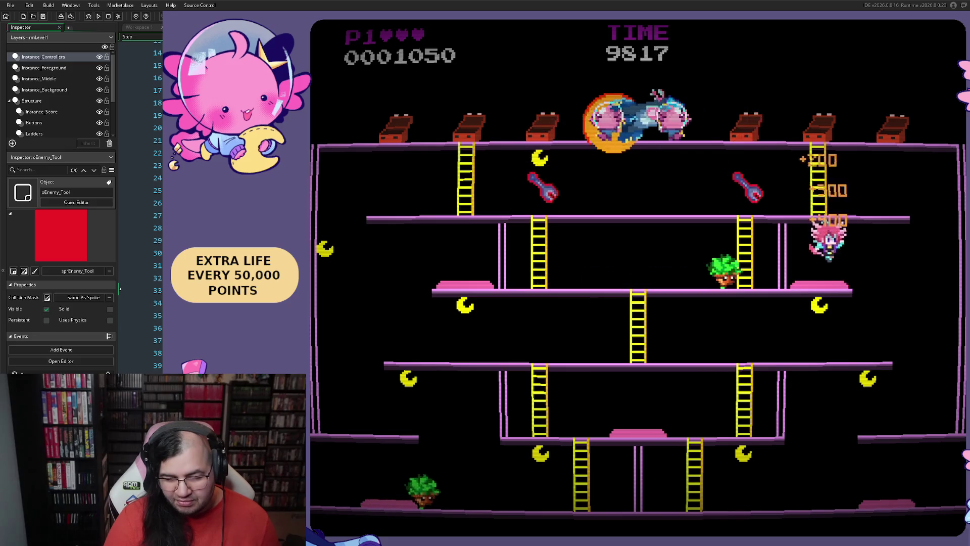
key("Right")
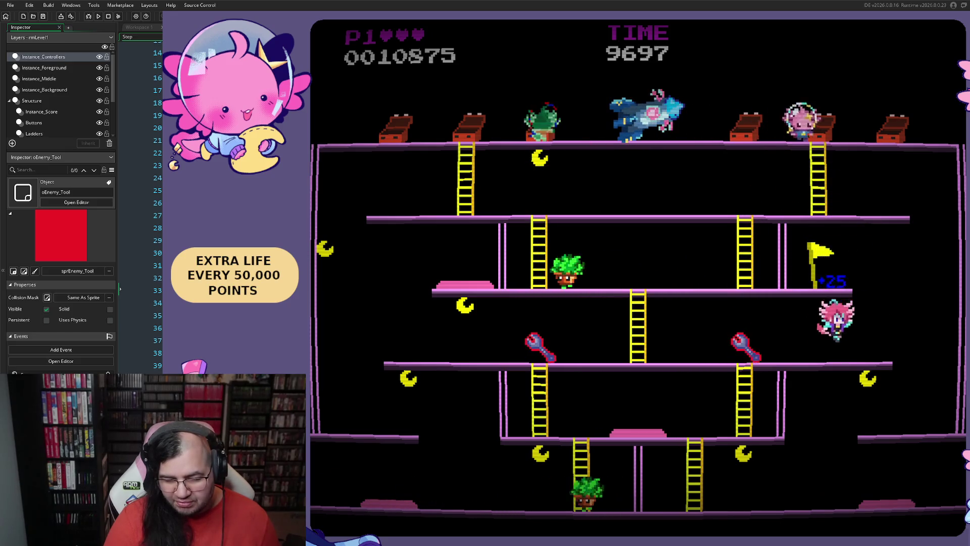
key("Right")
key("Left")
key("Left")
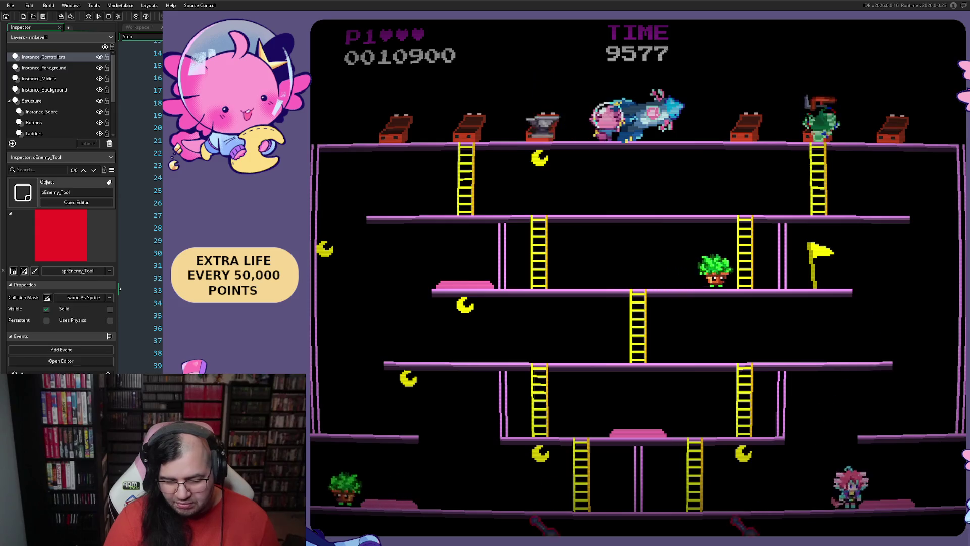
key("Right")
key("Left")
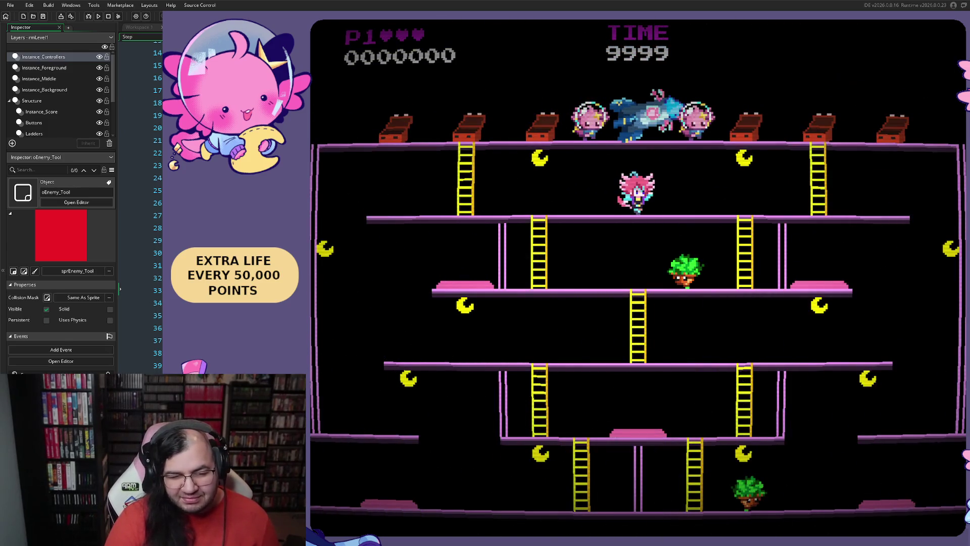
Step: Run the player right past the thrown tools and bounce in the lower-right corner
key("Right")
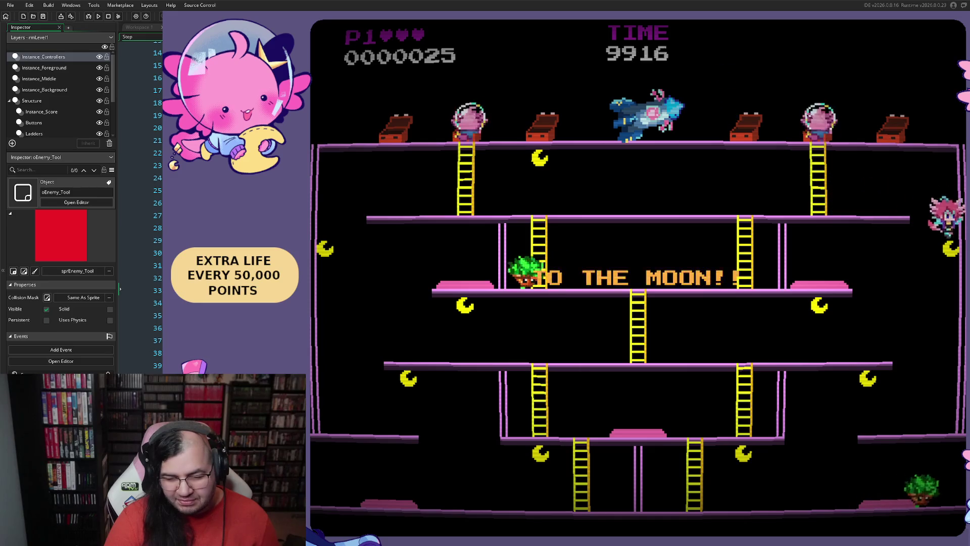
key("space")
key("Right")
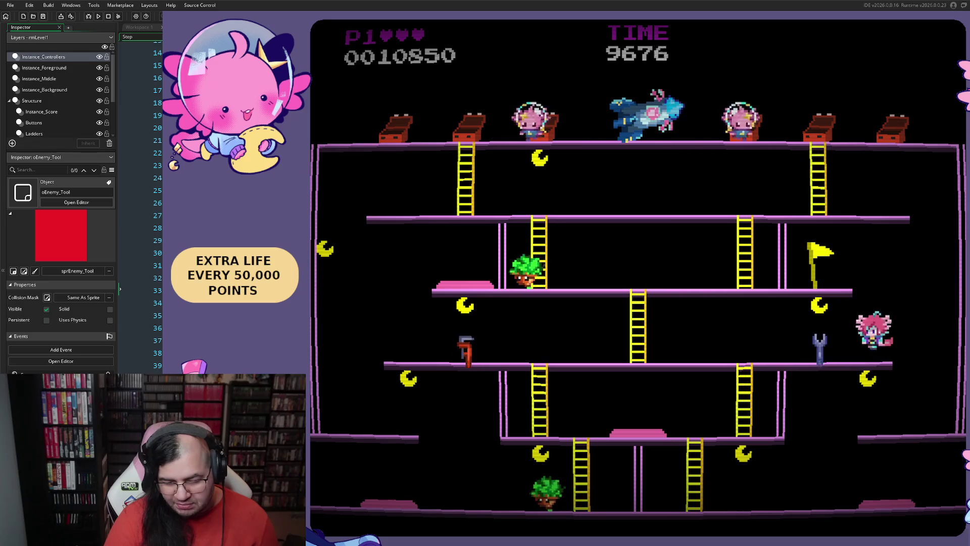
key("Left")
key("Right")
key("Left")
key("Right")
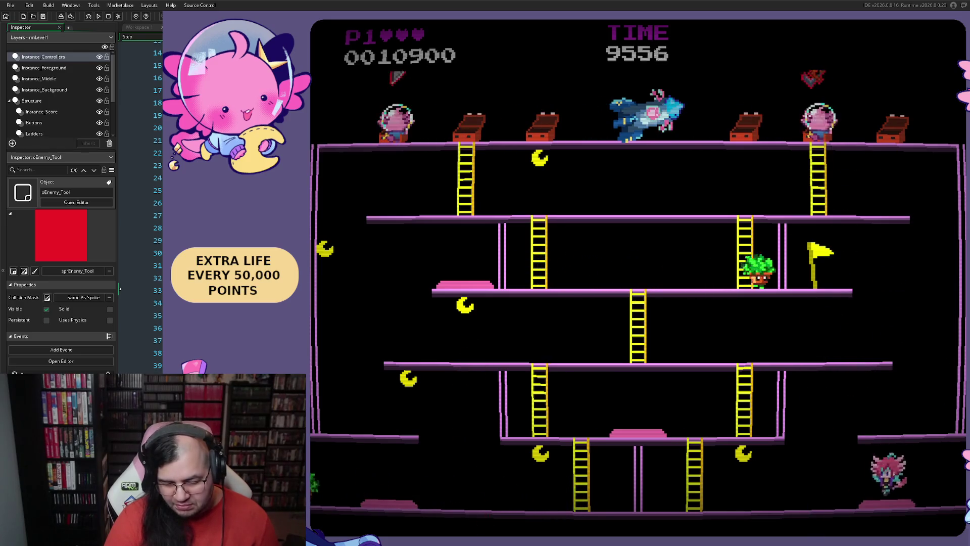
key("space")
key("space")
key("space")
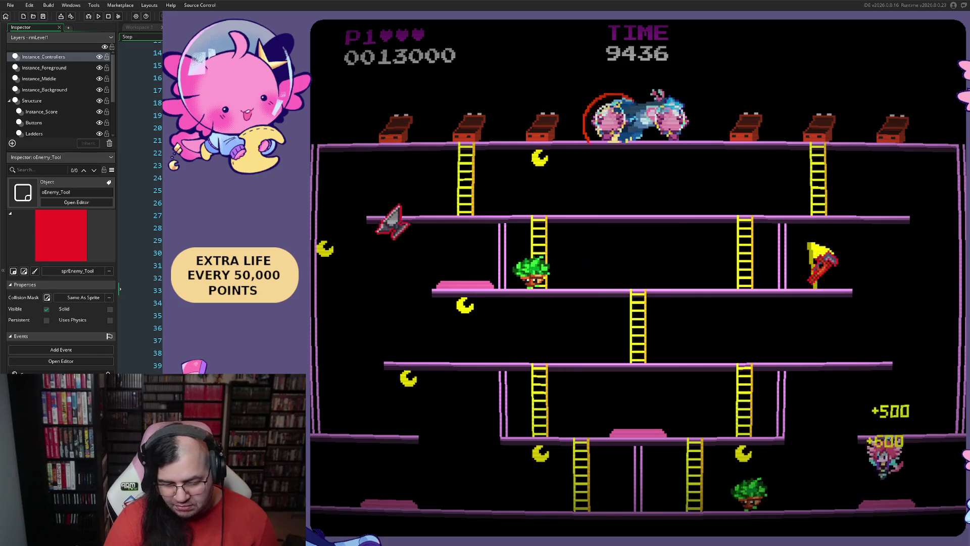
key("Left")
Step: Climb the middle ladder and run left along the upper platform
key("Up")
key("Right")
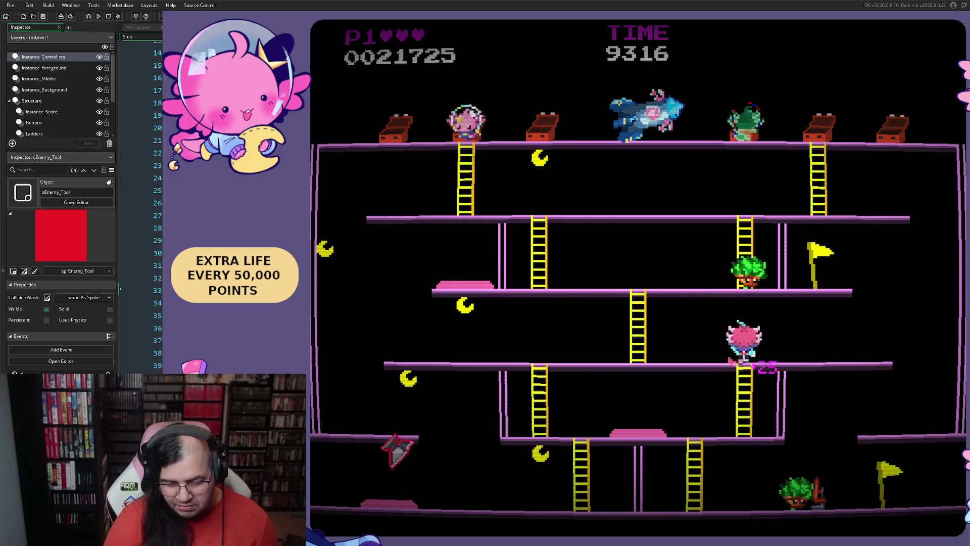
key("Left")
key("Up")
key("Left")
key("Up")
key("Left")
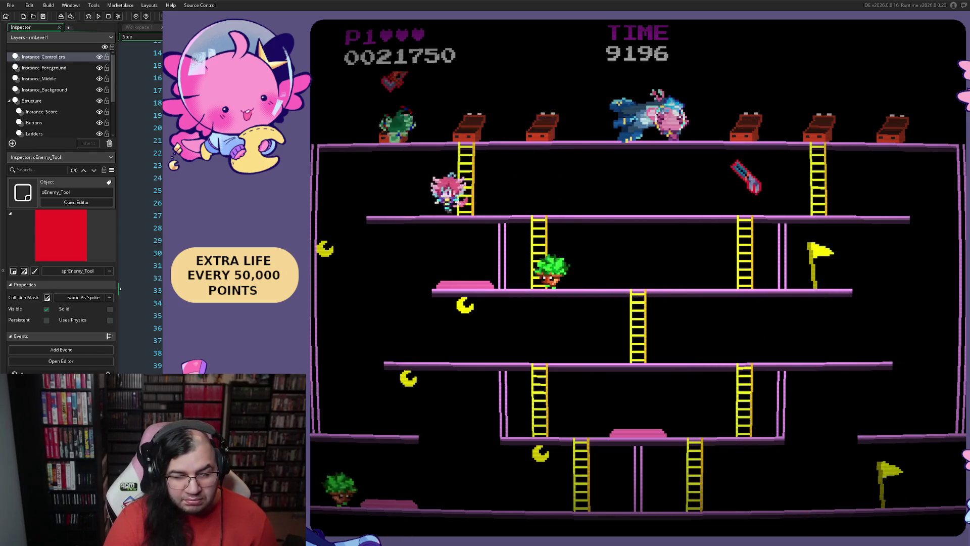
Step: Bounce on the trampolines up toward the enemies' top row, then close the running game
key("Right")
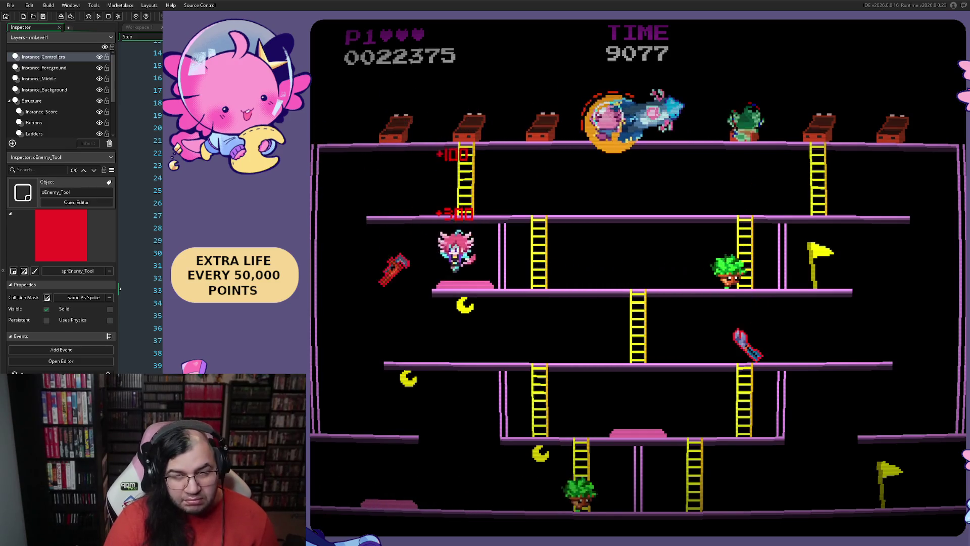
key("Left")
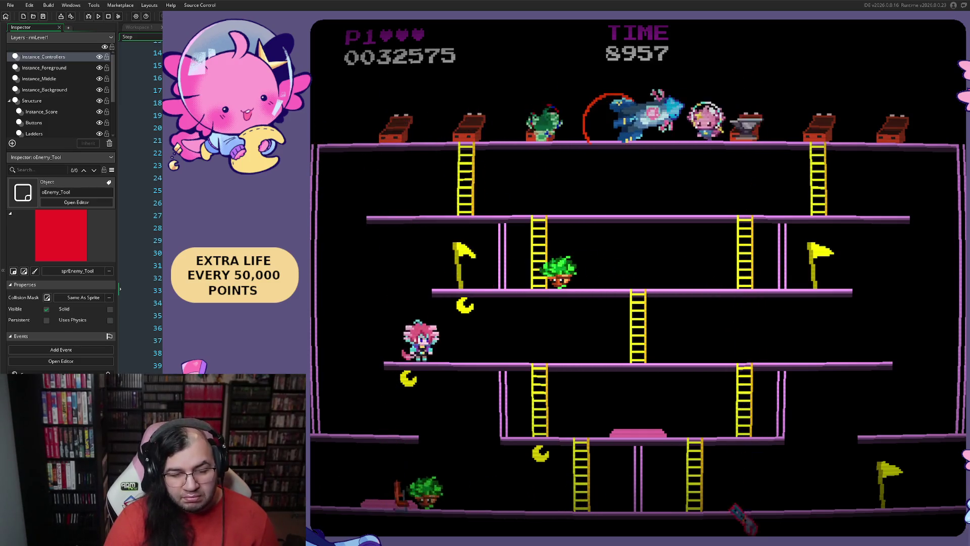
key("Right")
key("Left")
key("Right")
key("Left")
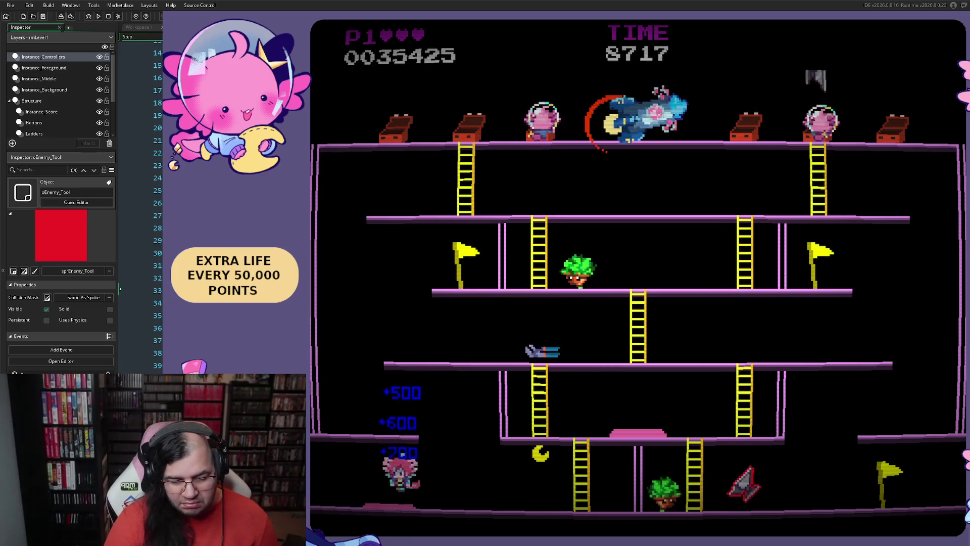
key("Right")
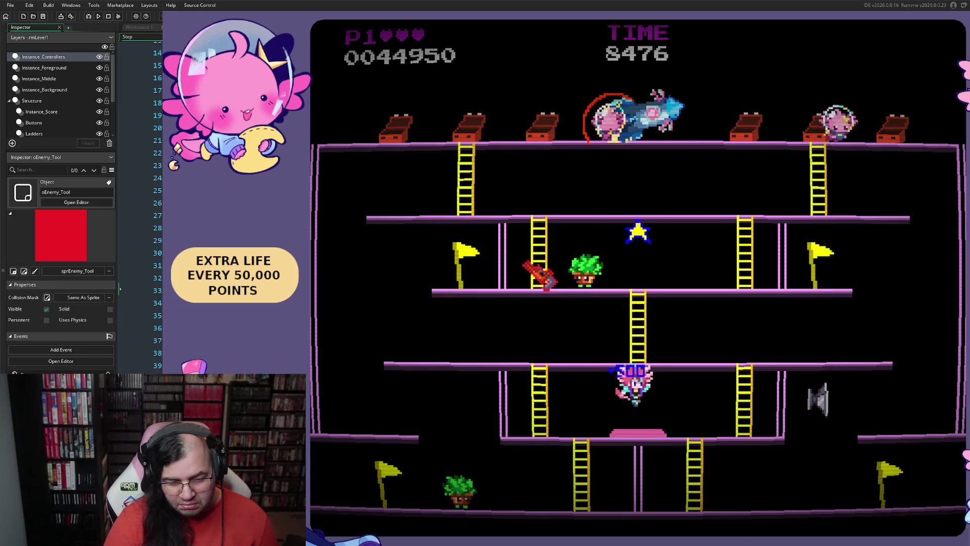
key("Right")
key("Left")
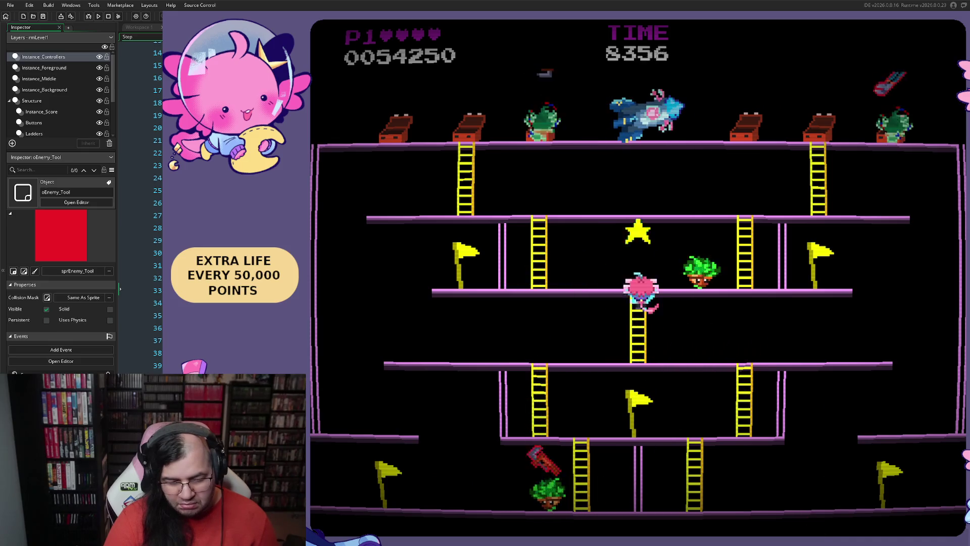
key("Left")
key("Right")
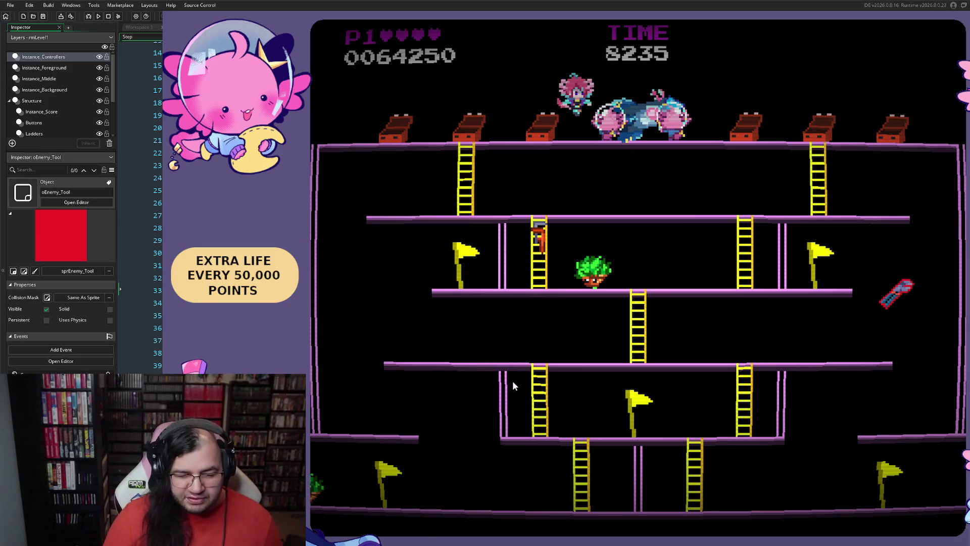
key("Escape")
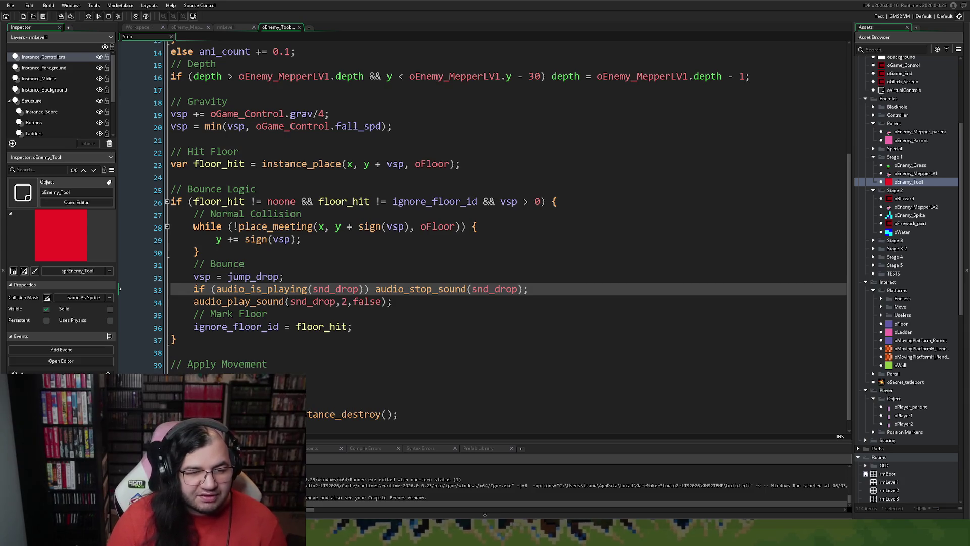
Step: Look over the rmLevel1, oEnemy_Mepper and oEnemy_Tool tabs, then open rmLevel2 from Rooms
left_click(241, 28)
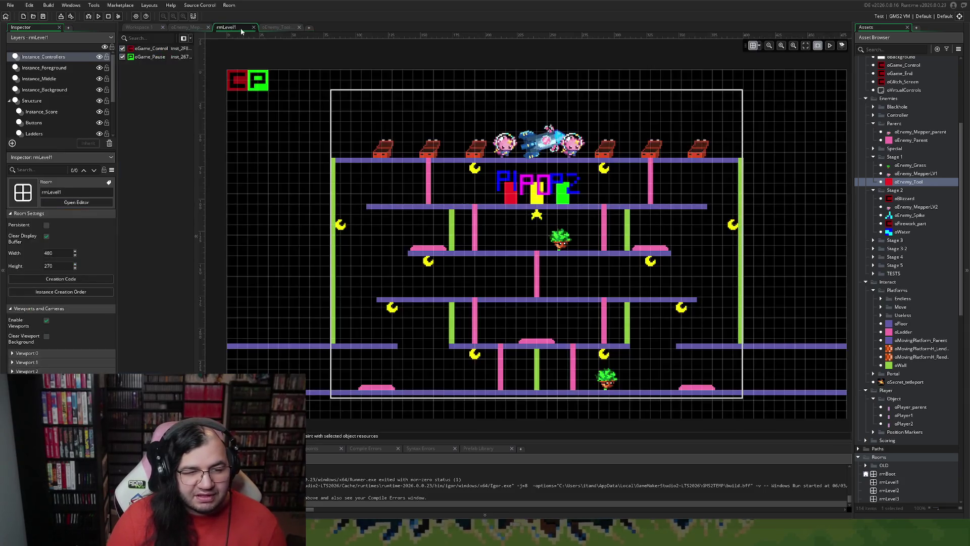
left_click(189, 28)
left_click(151, 29)
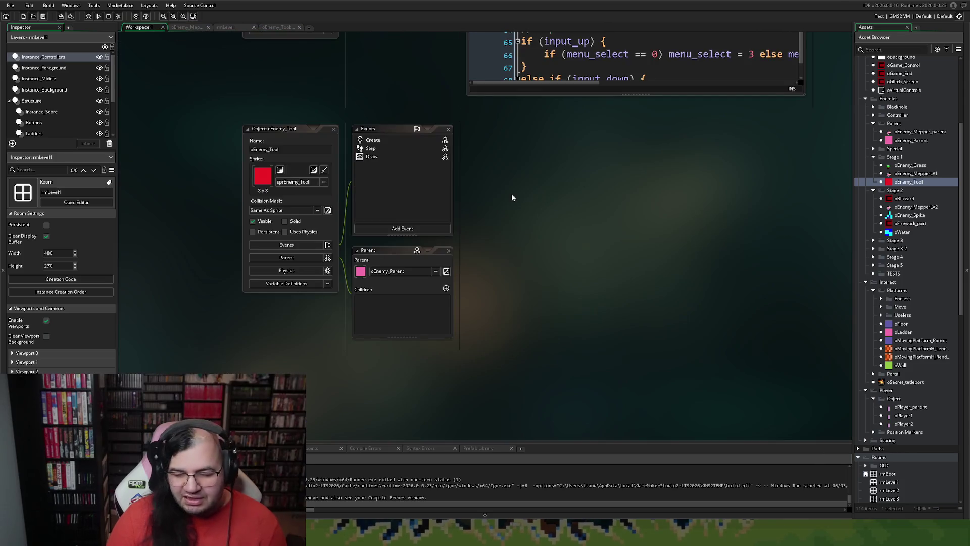
double_click(885, 492)
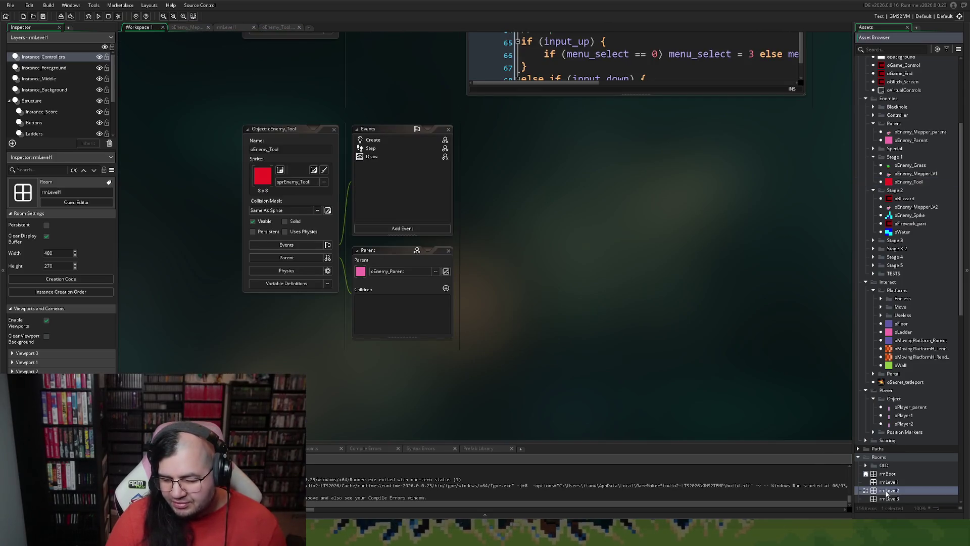
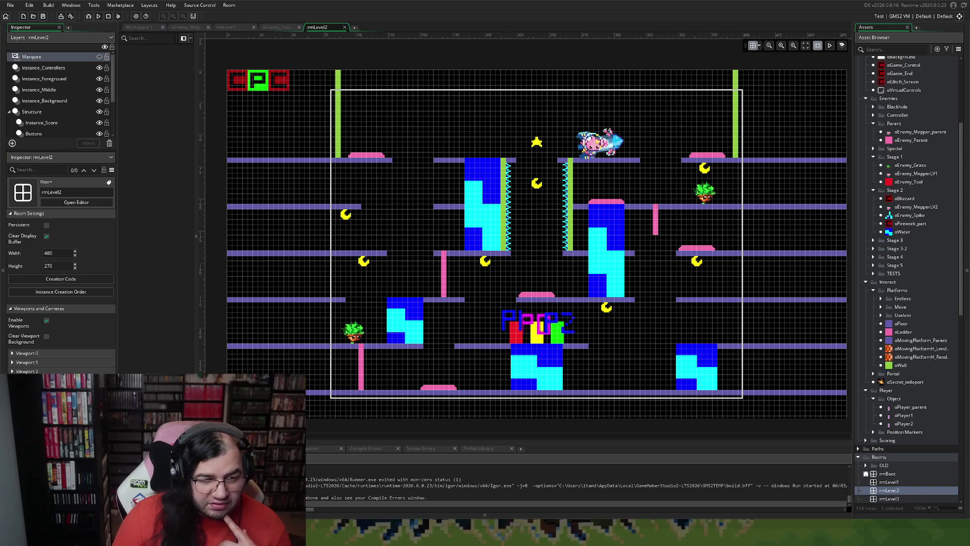
Step: Launch the game, browse its config options, and start playing stage 2
key("F5")
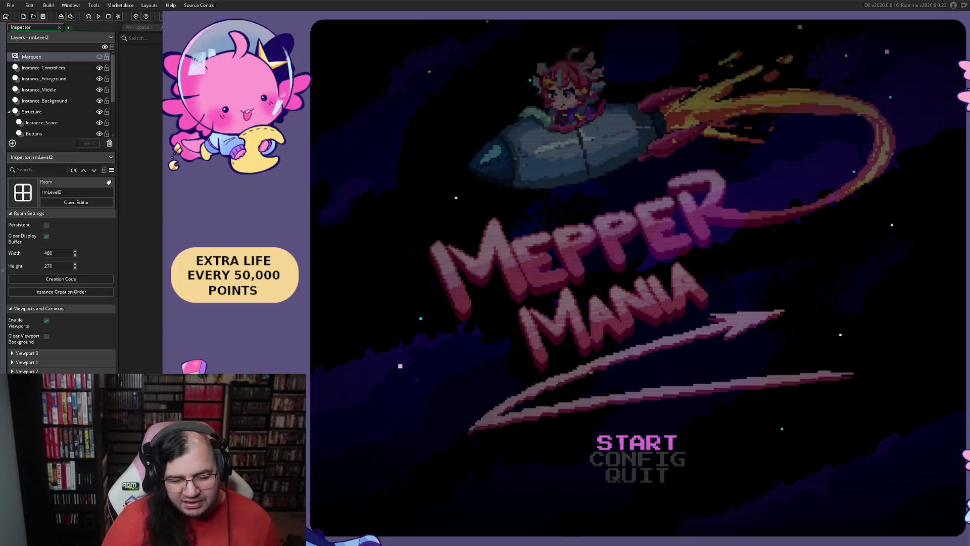
key("Return")
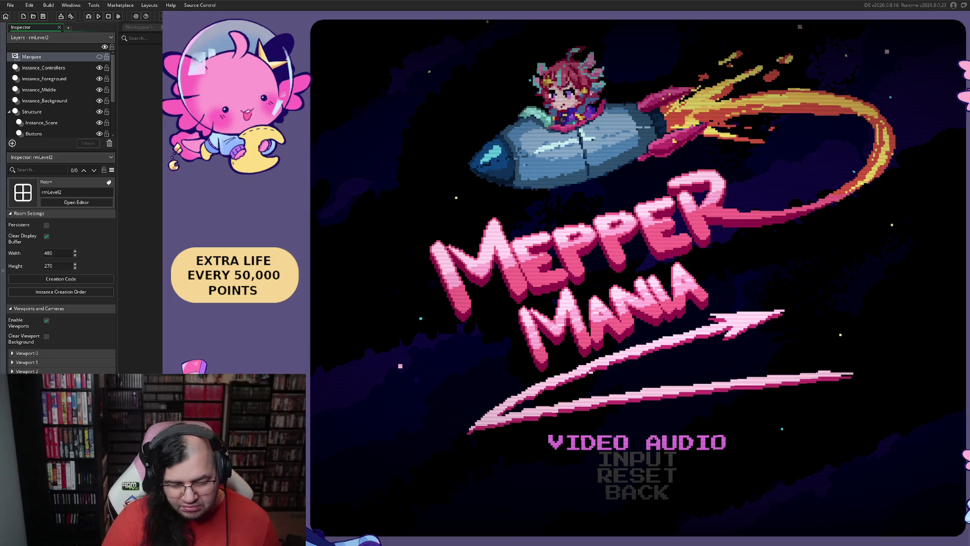
key("Down")
key("Up")
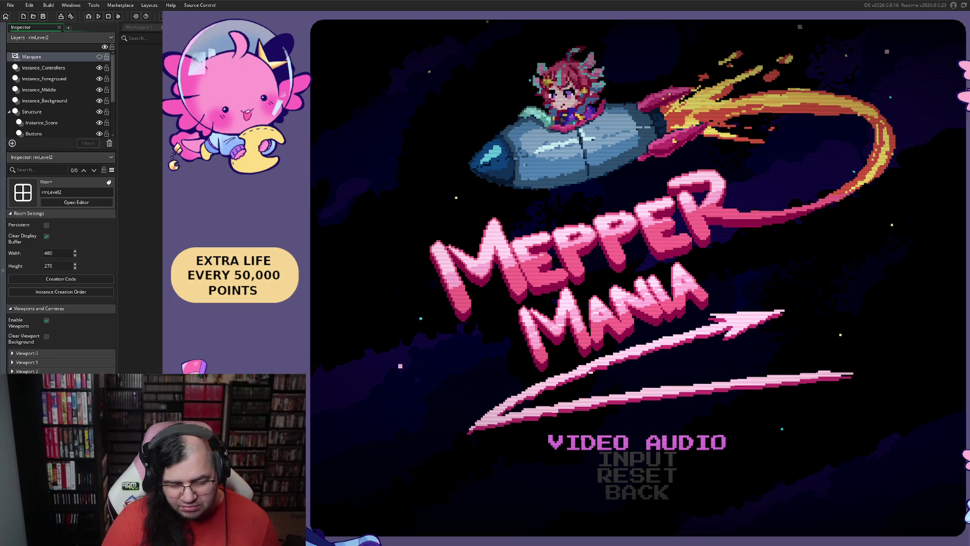
key("Down")
key("Escape")
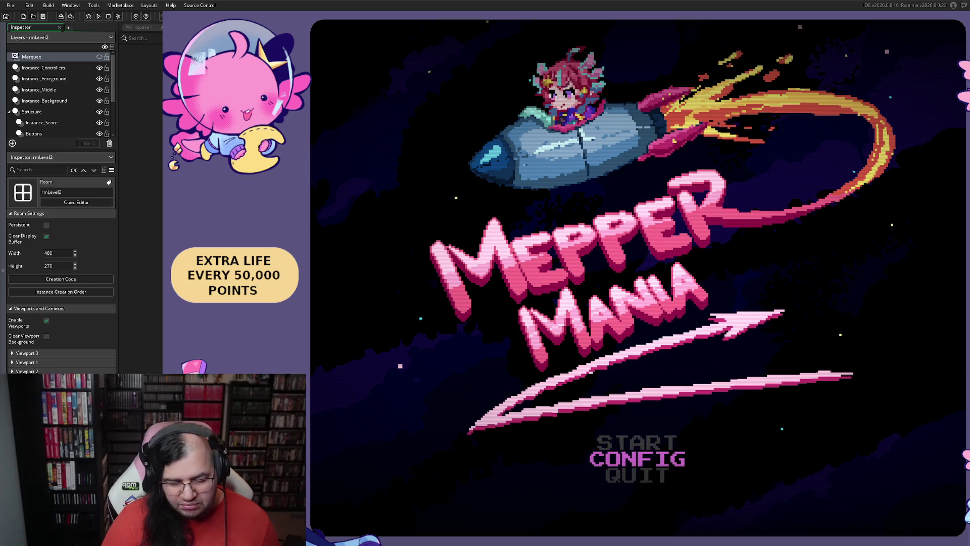
key("Return")
key("Down")
key("Return")
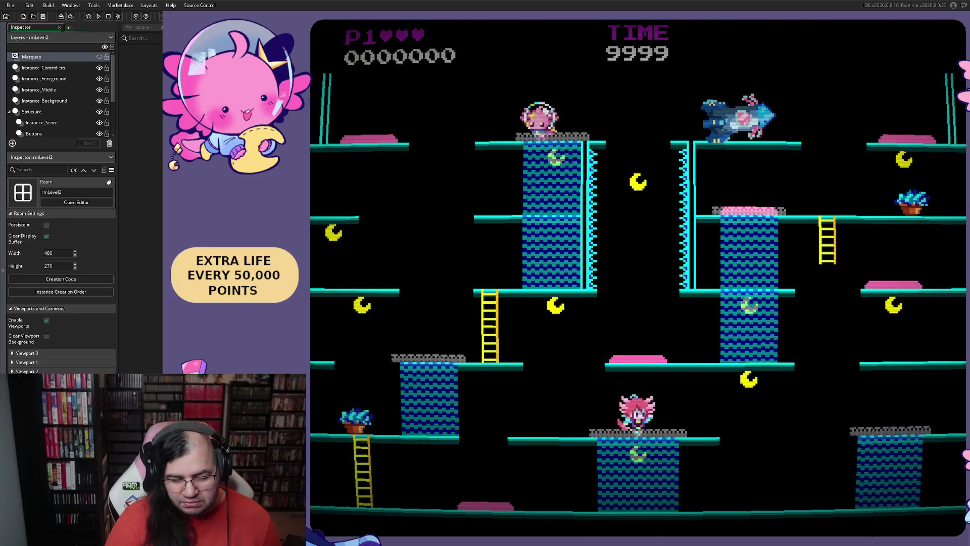
Step: Play stage 2, climbing the bottom-left ladder and jumping enemies, then stop the game
key("Right")
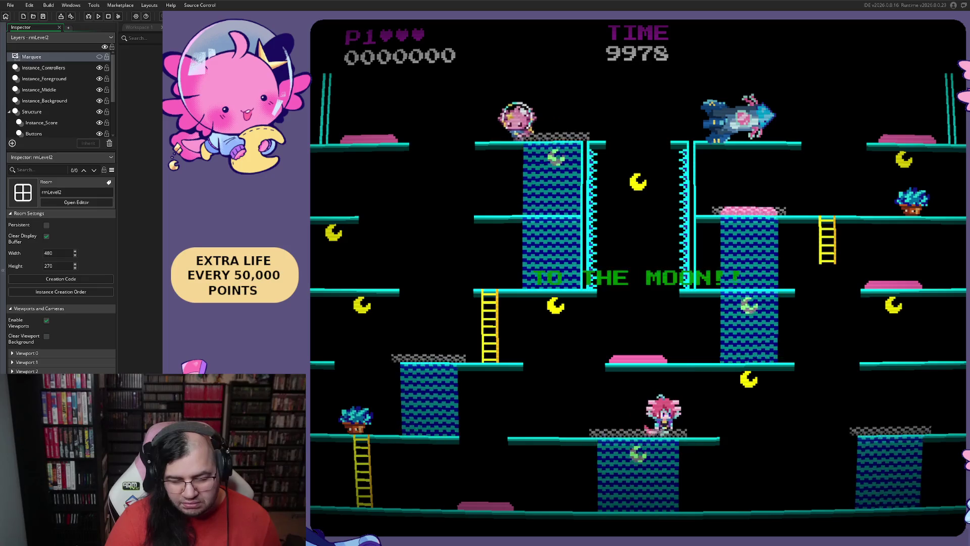
key("Left")
key("Left")
key("space")
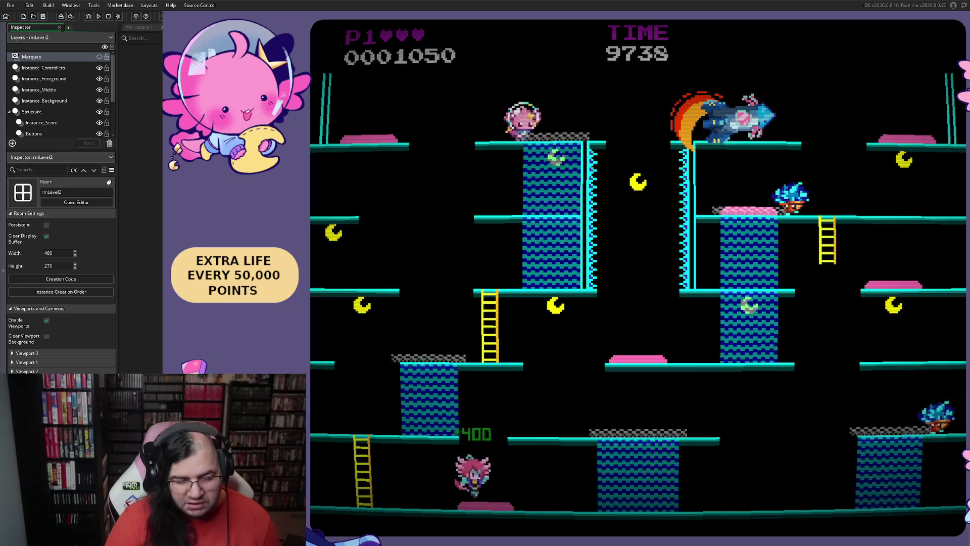
key("Left")
key("Left")
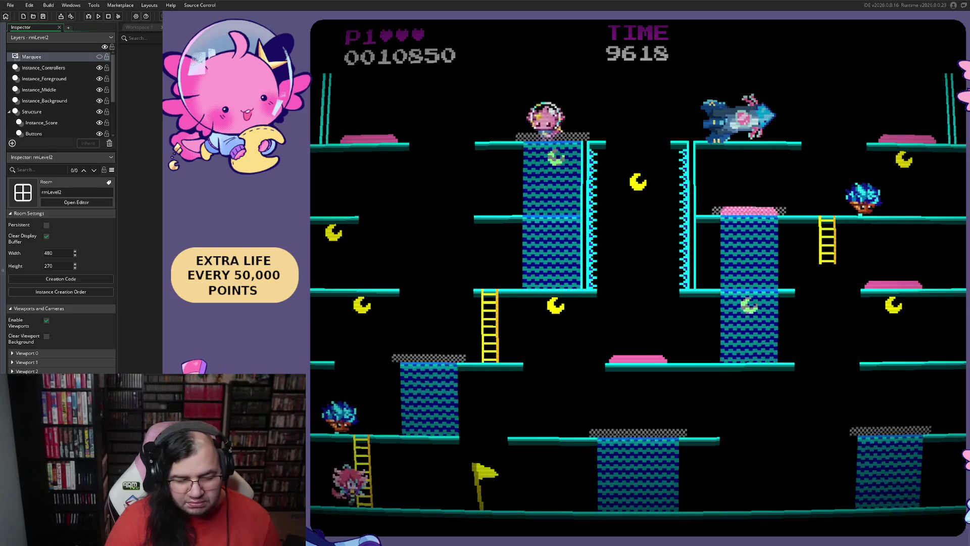
key("Up")
key("Right")
key("space")
key("Left")
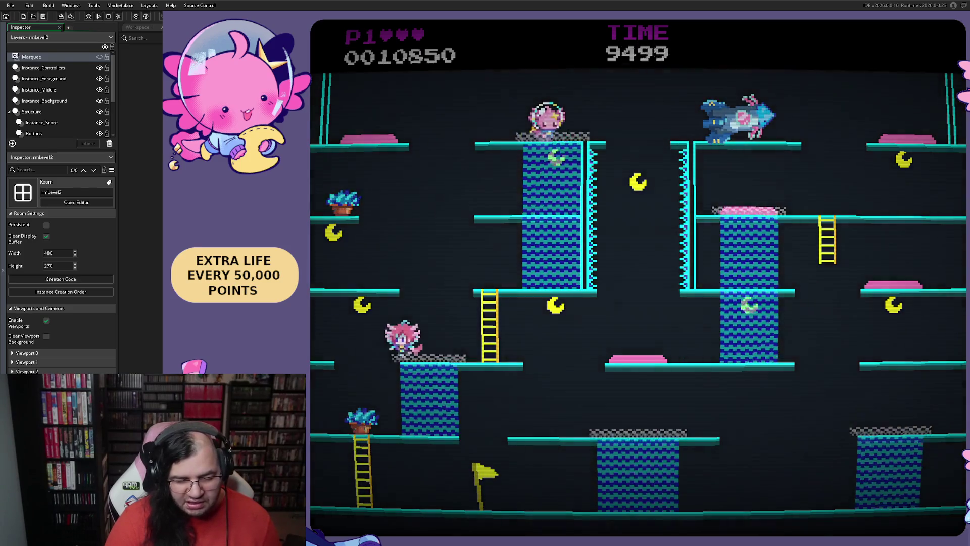
key("Right")
key("Left")
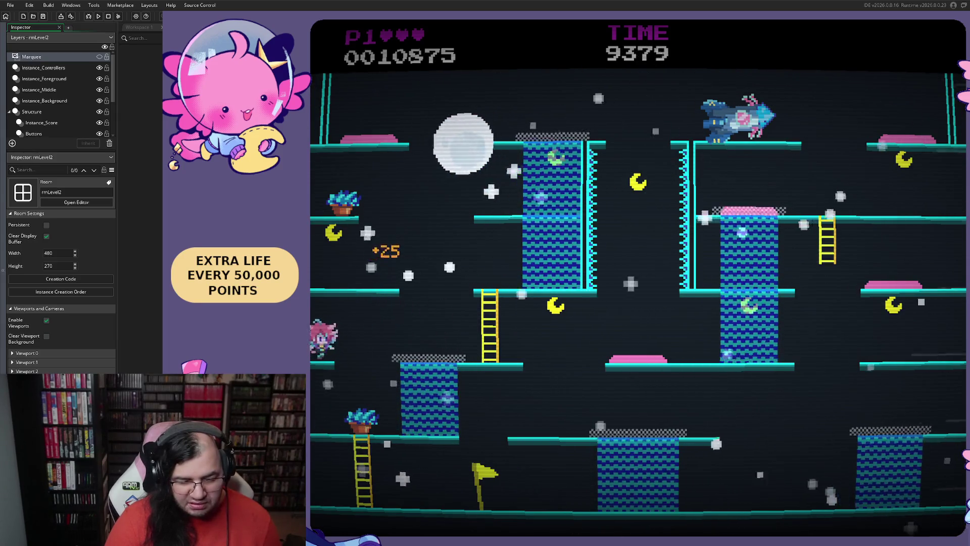
key("Right")
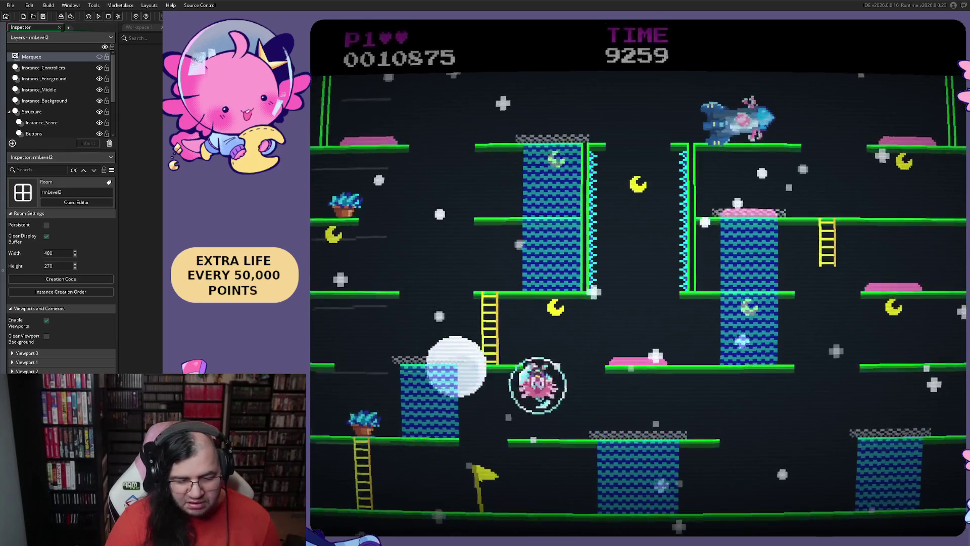
key("Right")
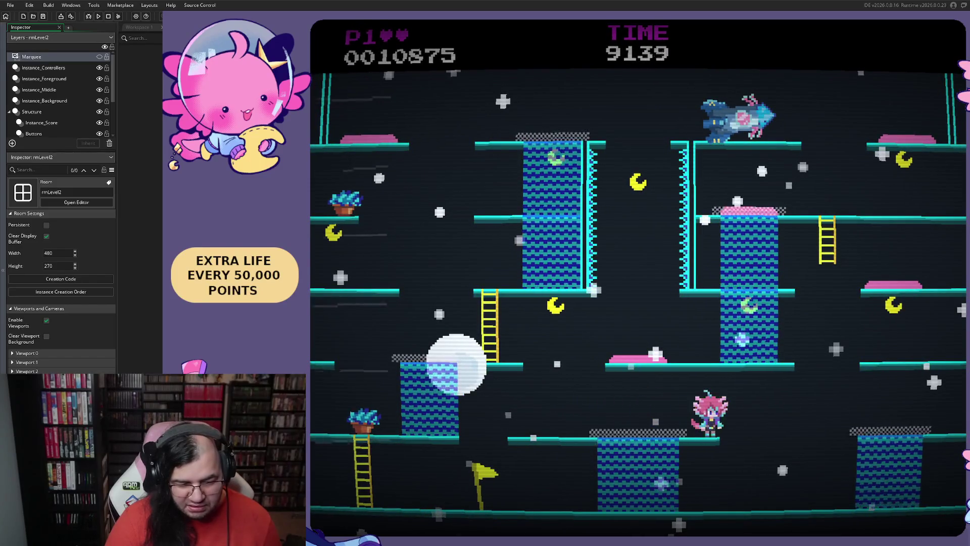
key("Left")
key("Left")
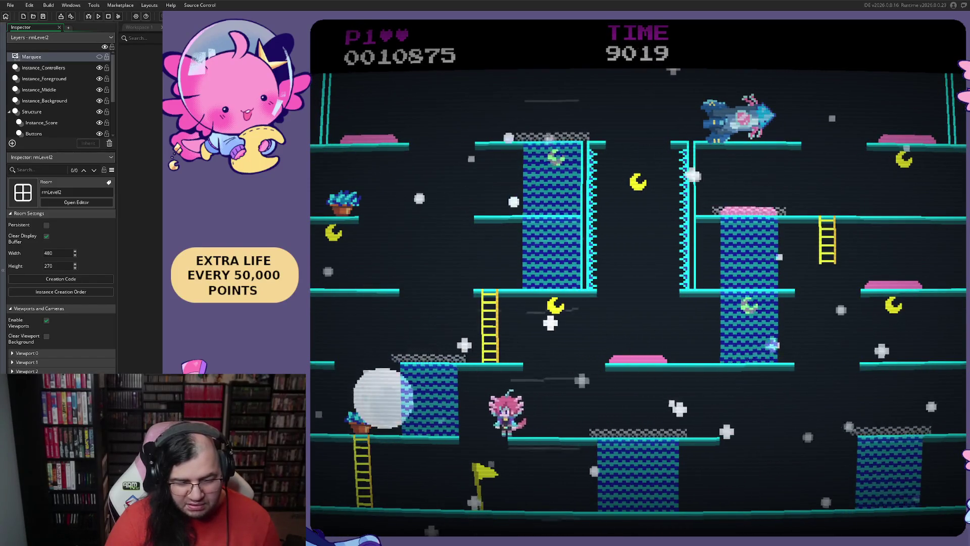
key("Right")
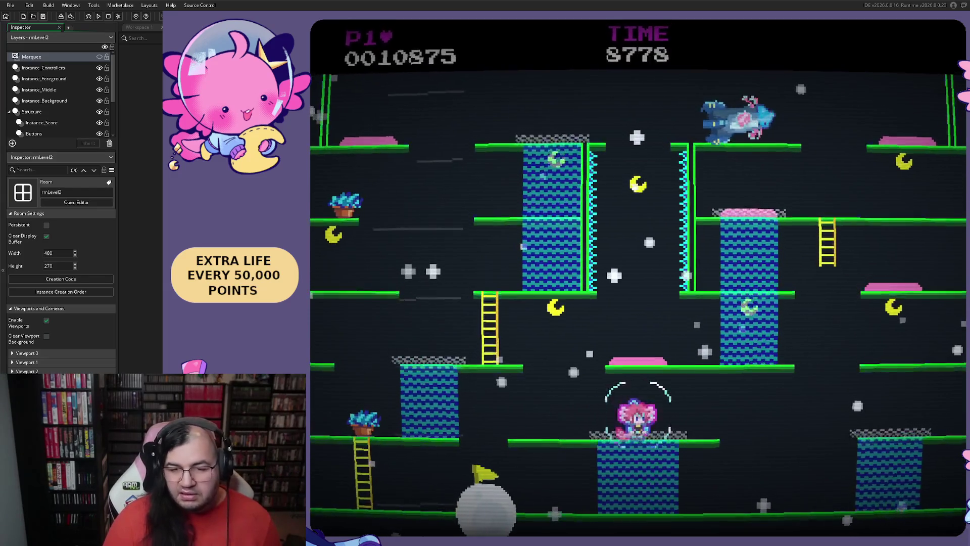
key("Escape")
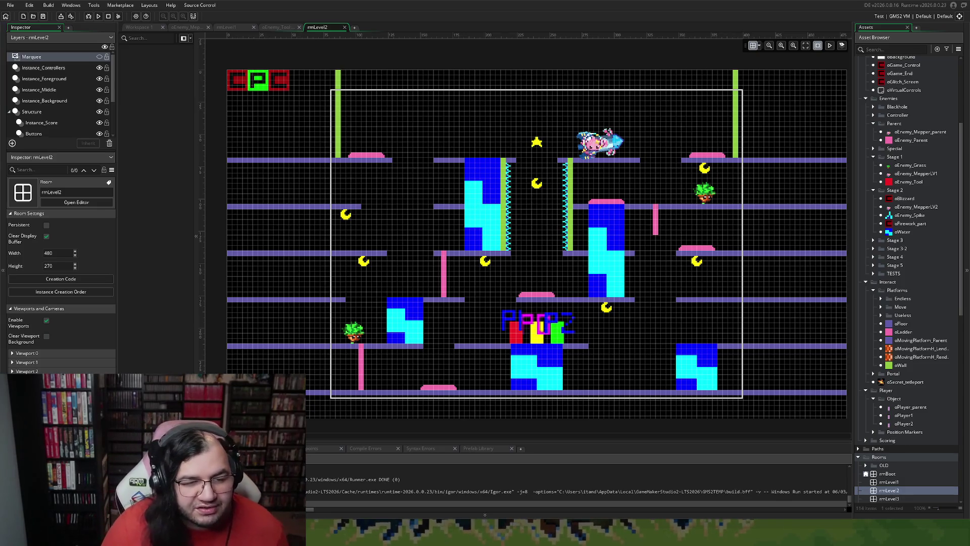
Step: Close the oEnemy_Tool code and show oEnemy_Mepper's Draw event code
left_click(264, 29)
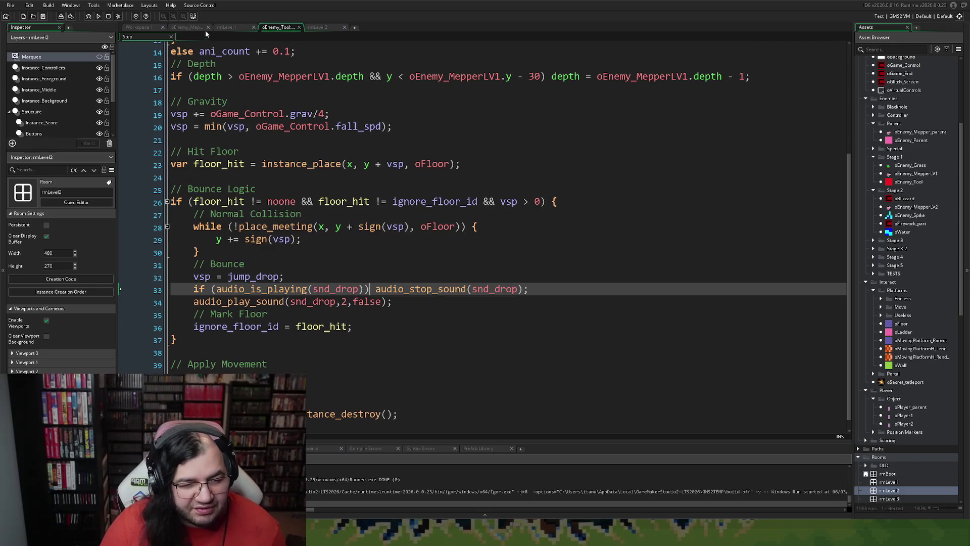
left_click(226, 27)
left_click(298, 27)
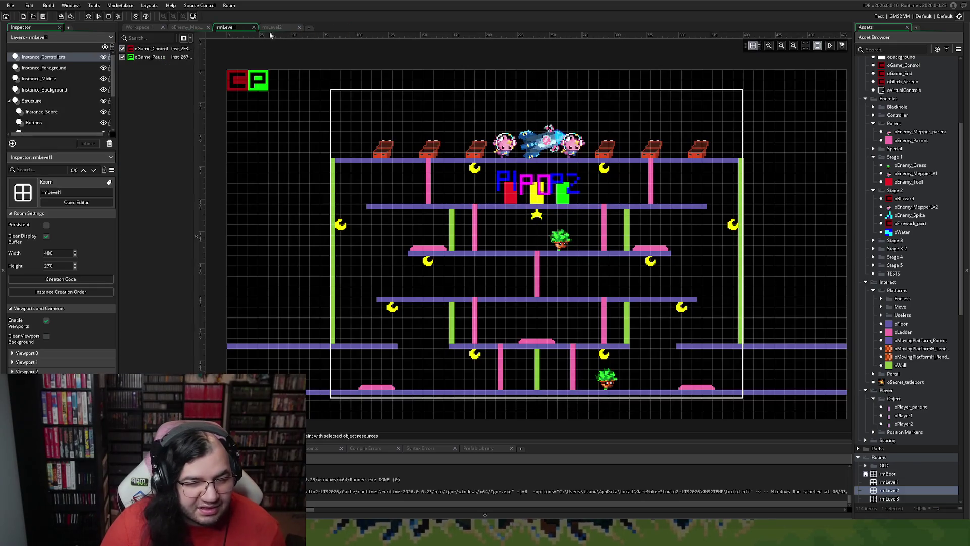
left_click(186, 27)
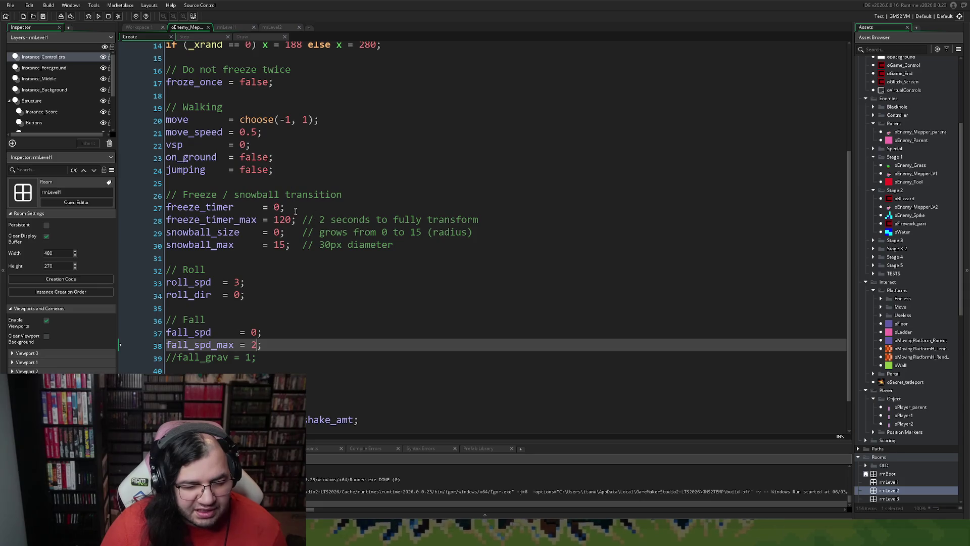
scroll(284, 212, "up", 4)
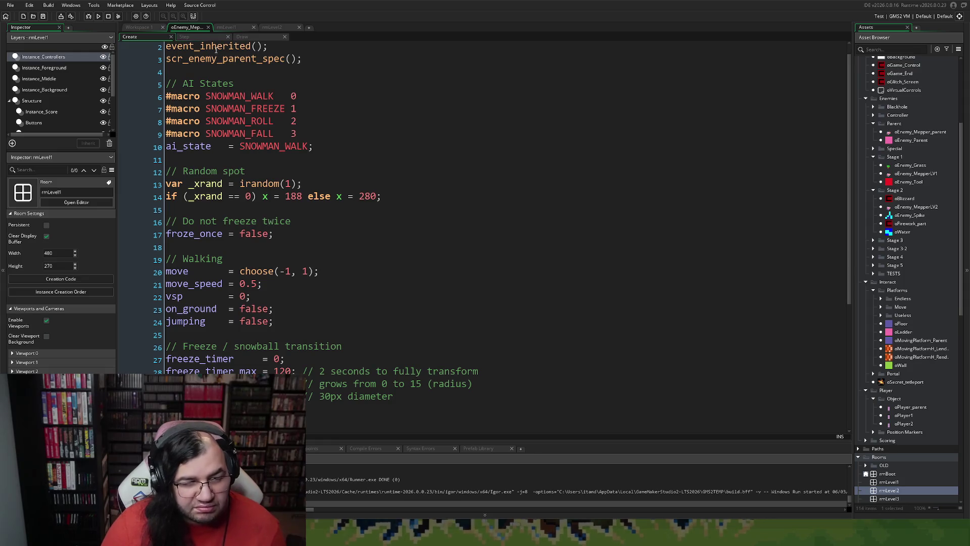
left_click(235, 38)
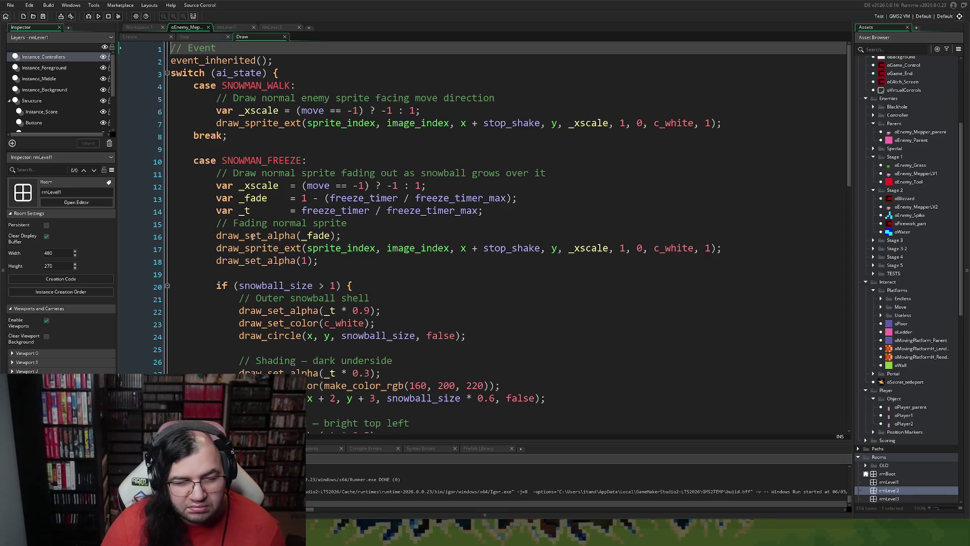
Step: Scroll through the snowman's Draw code down to the SNOWMAN_ROLL case and back up
scroll(253, 237, "down", 6)
scroll(244, 241, "down", 2)
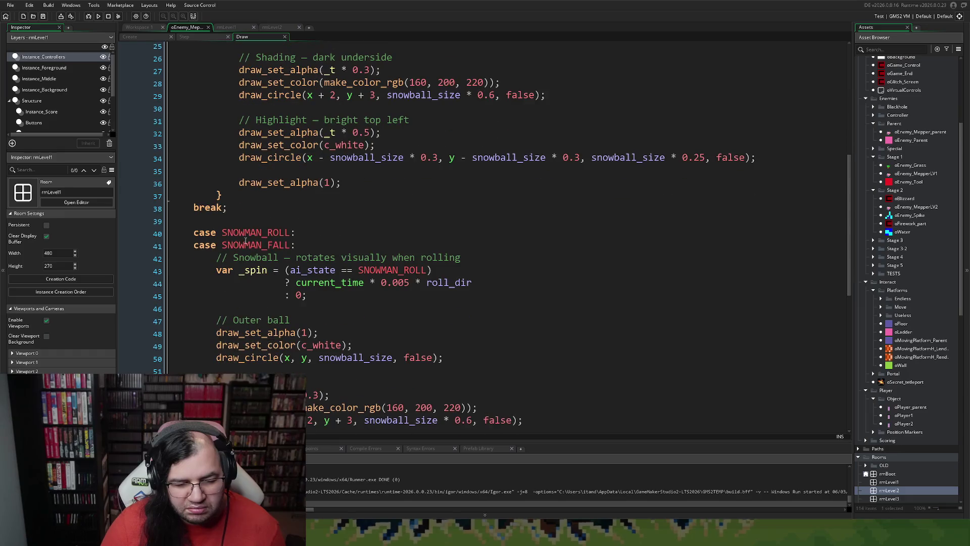
left_click(340, 230)
key("ctrl+v")
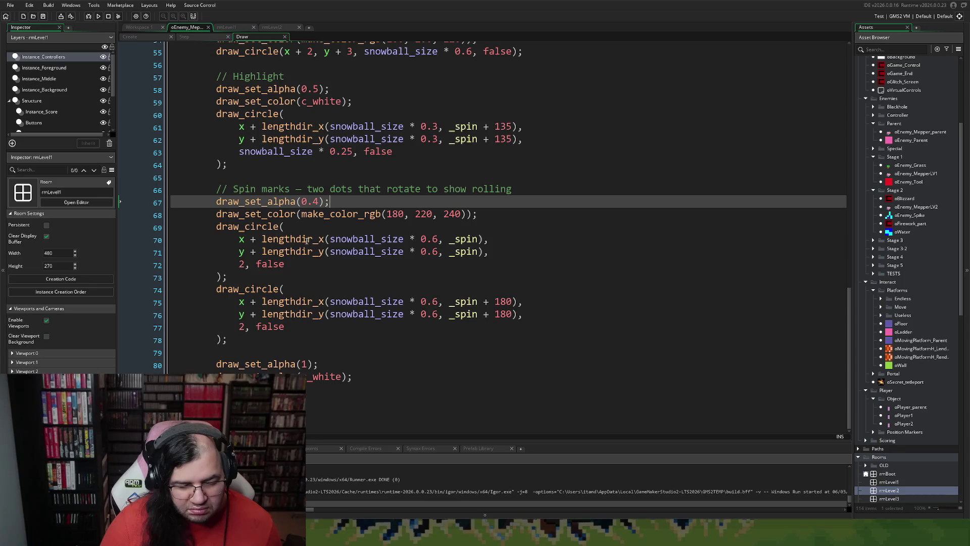
scroll(305, 241, "up", 6)
scroll(301, 245, "up", 1)
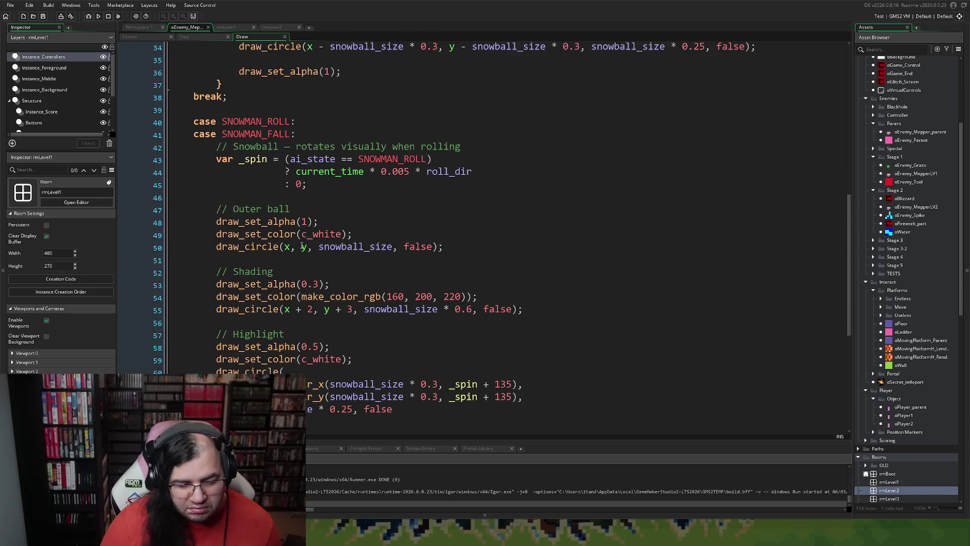
scroll(301, 246, "up", 3)
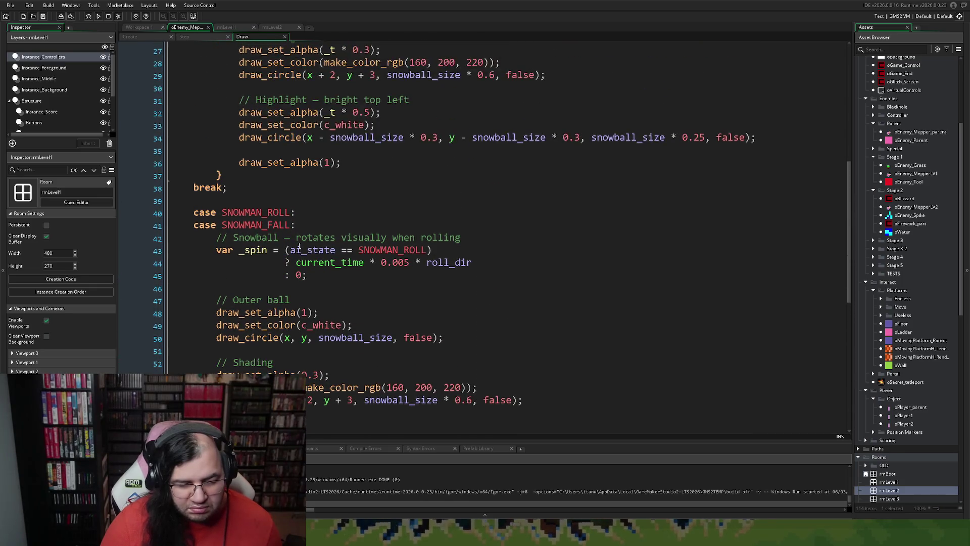
scroll(298, 246, "up", 3)
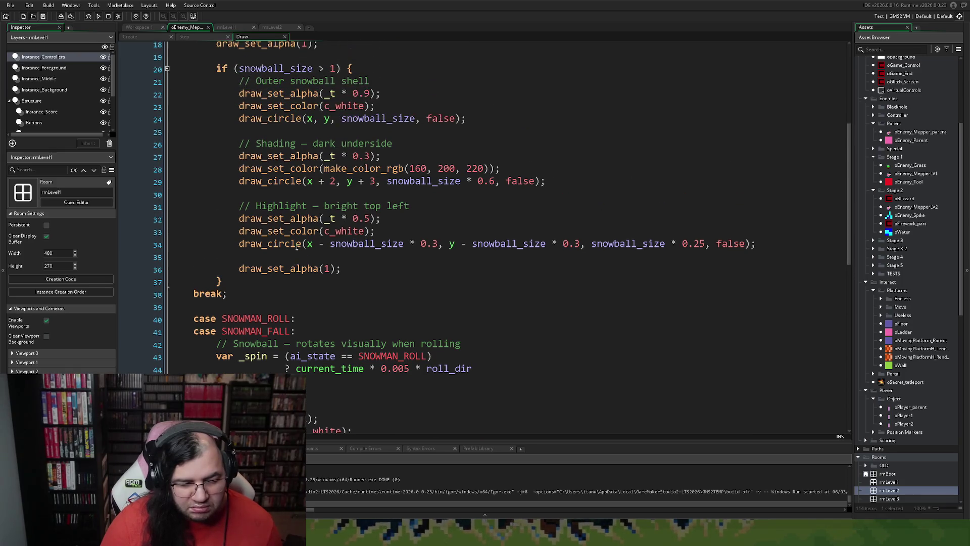
scroll(296, 247, "up", 5)
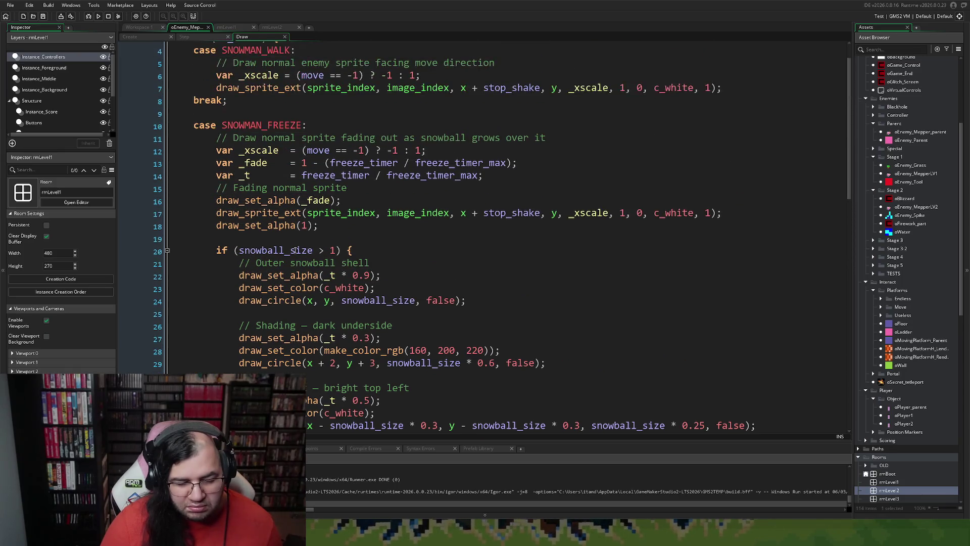
Step: Select the Draw code from line 11 to the end, deselect it, and show the Create code
triple_click(303, 177)
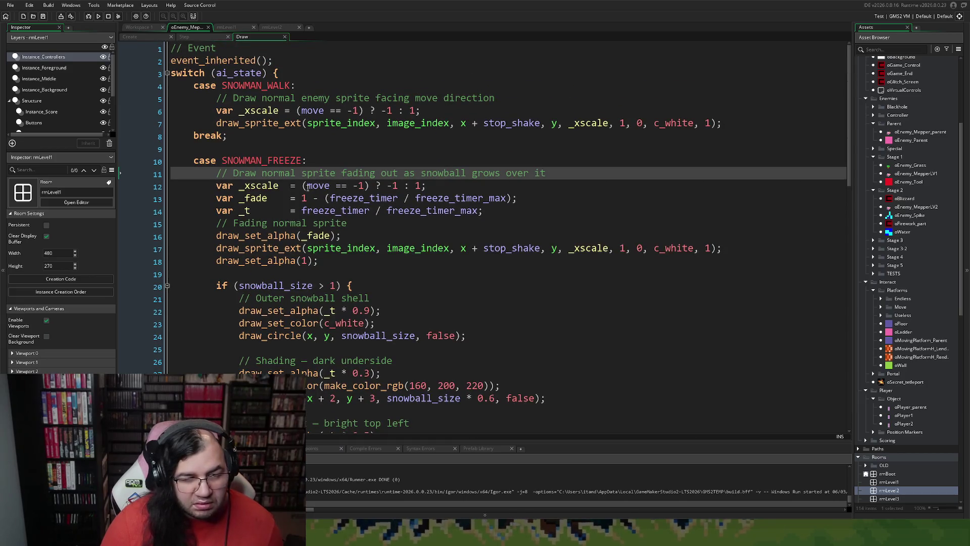
key("ctrl+shift+End")
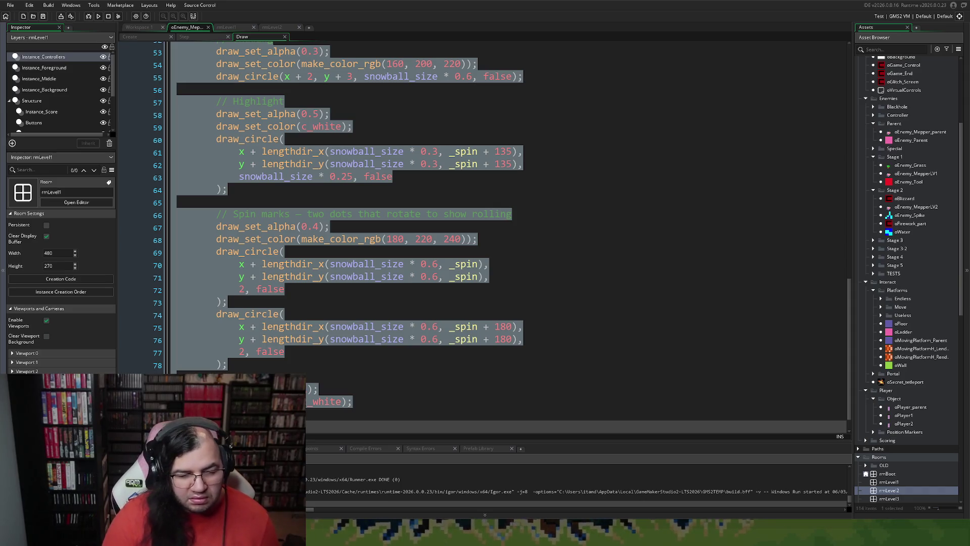
left_click(304, 101)
left_click(144, 37)
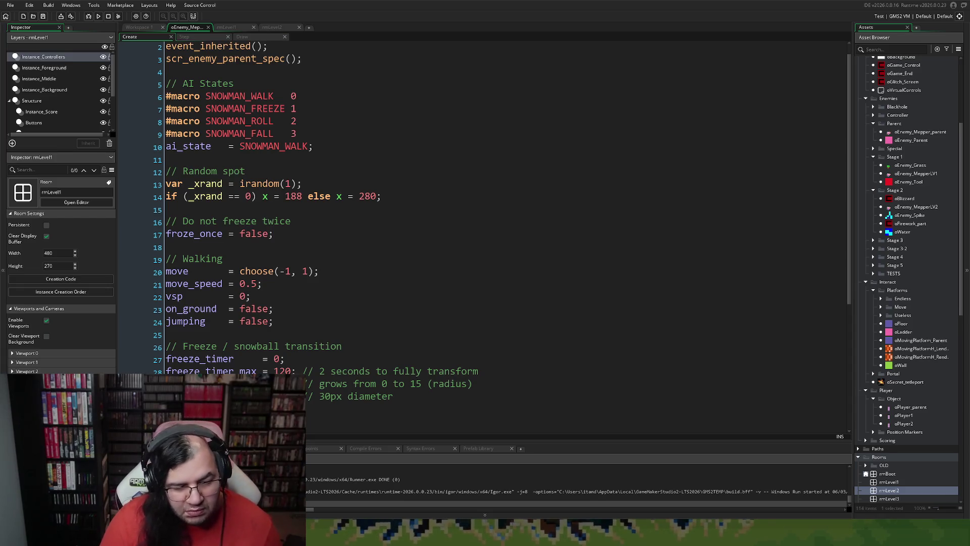
Step: Review the snowman's Create code around the irandom spawn lines, briefly checking the enemy workspace
left_click(327, 197)
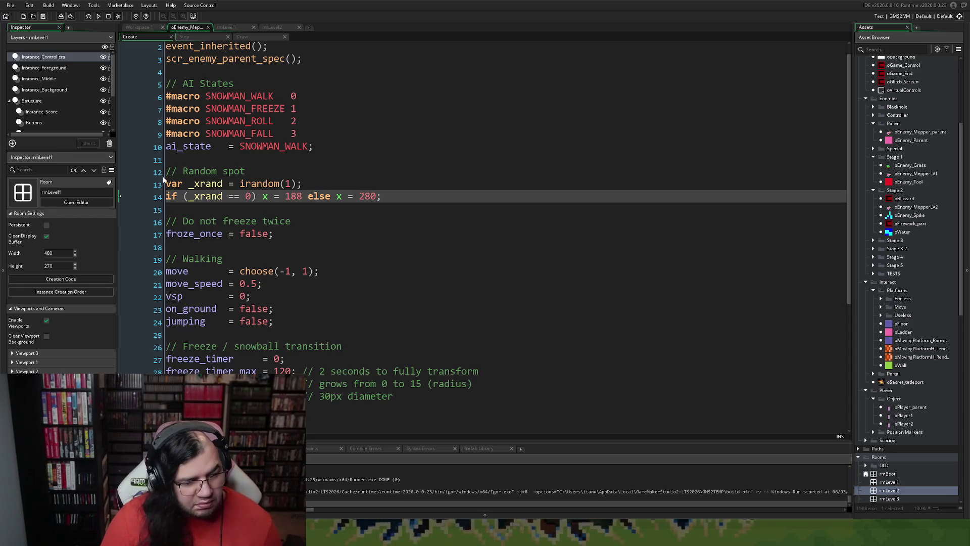
left_click(231, 178)
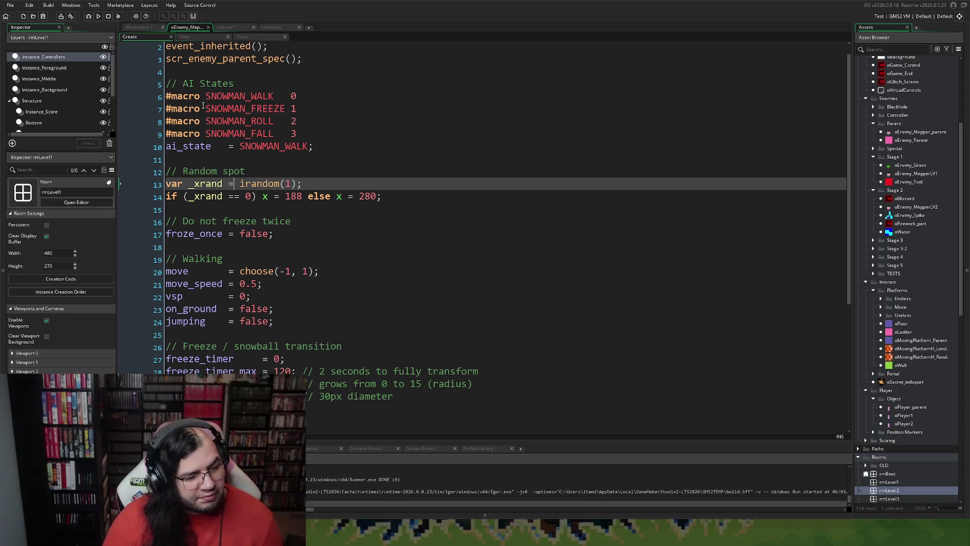
left_click(145, 28)
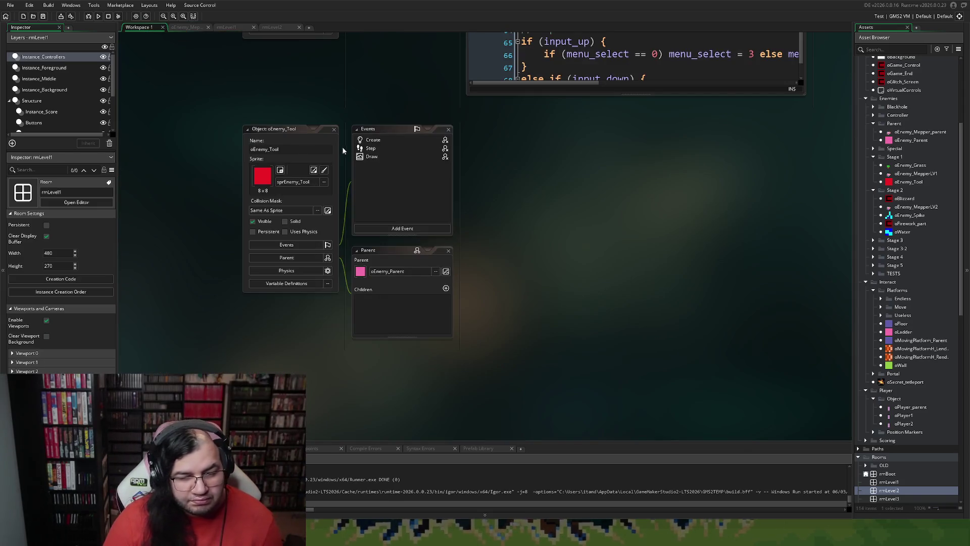
left_click(187, 27)
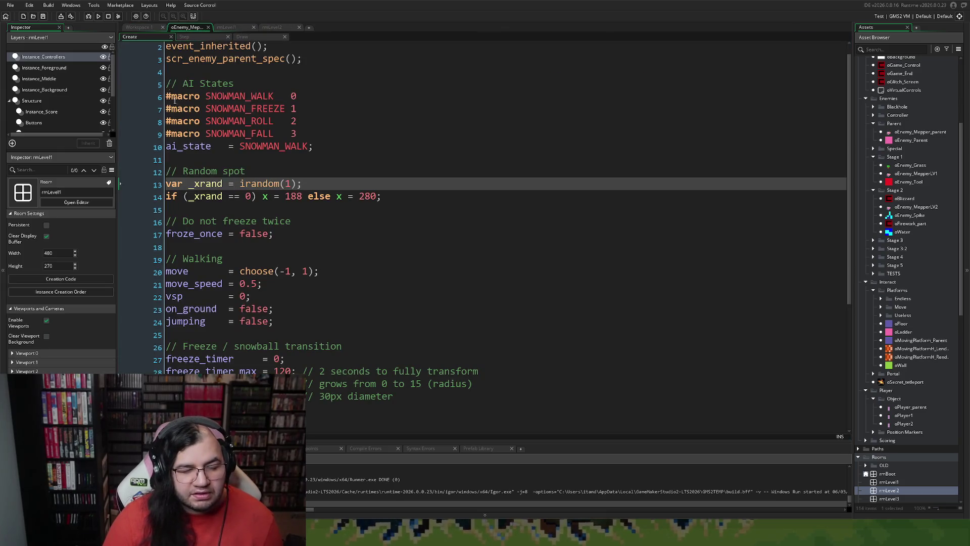
scroll(267, 202, "down", 4)
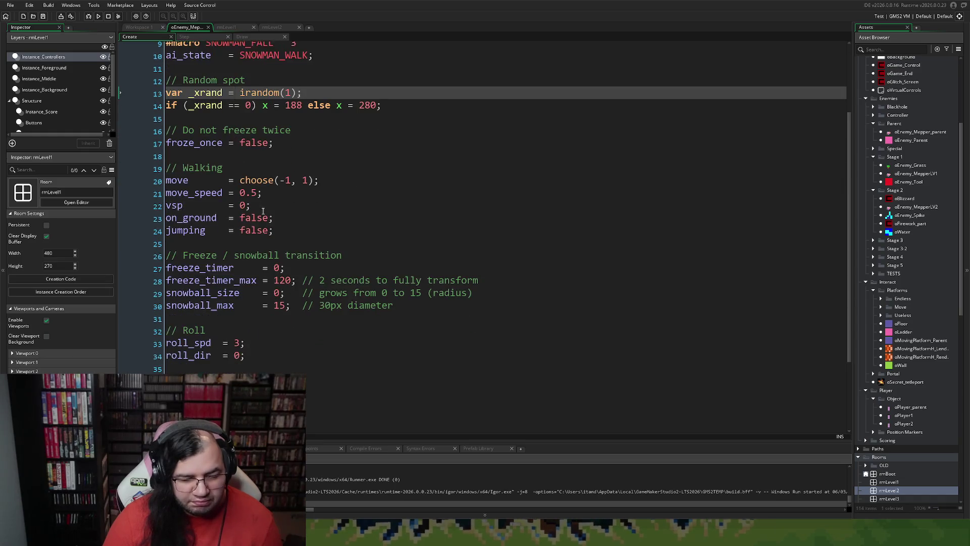
scroll(257, 217, "up", 5)
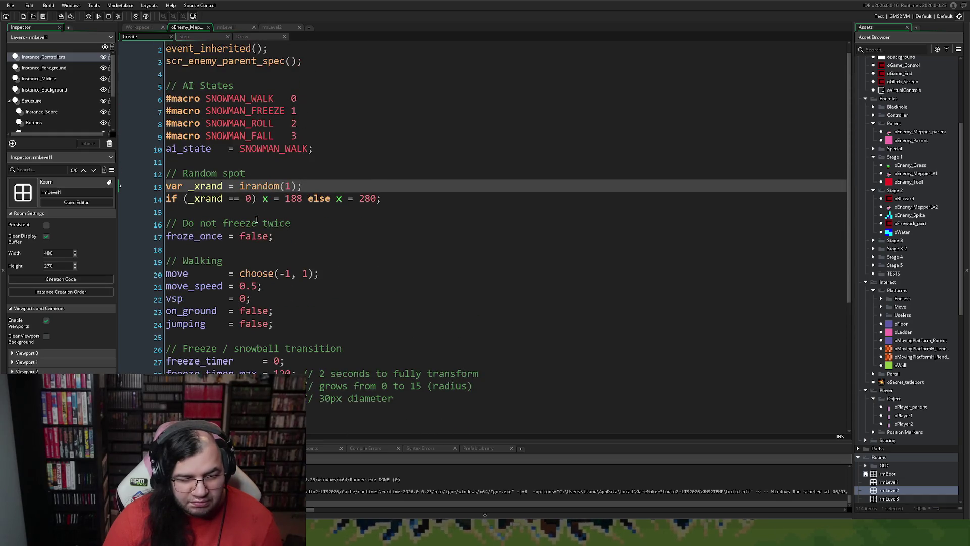
scroll(283, 263, "down", 1)
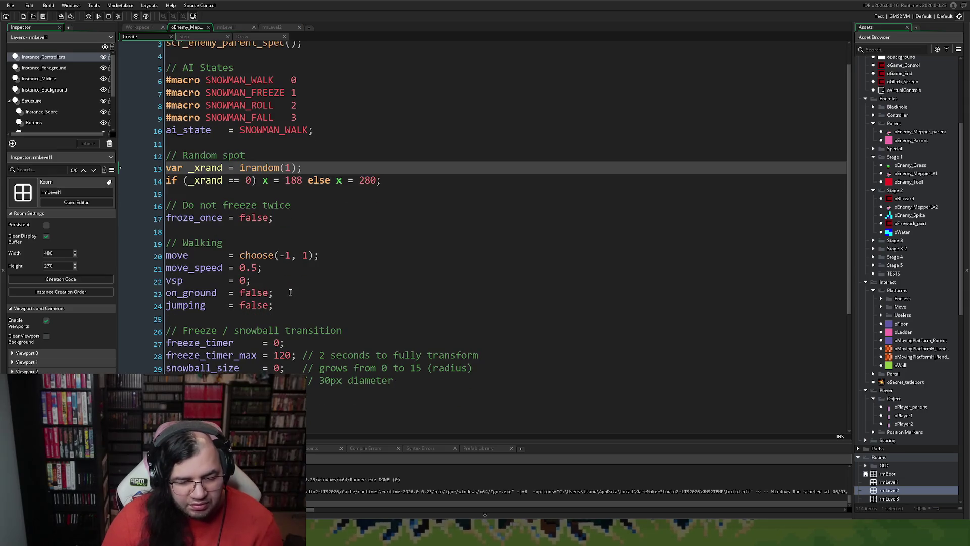
Step: Tidy the blank lines after the walking and jumping variables
left_click(297, 308)
key("Return")
key("Return")
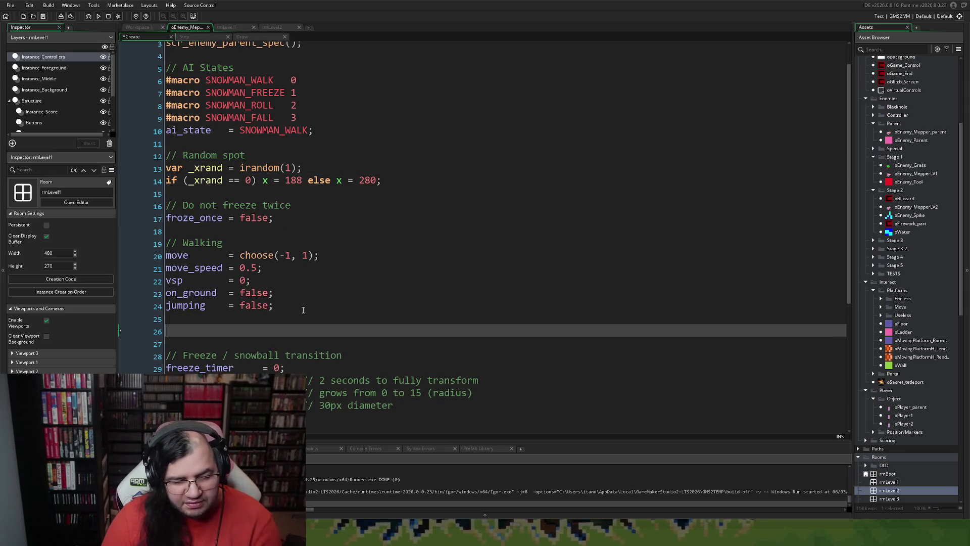
scroll(280, 292, "down", 2)
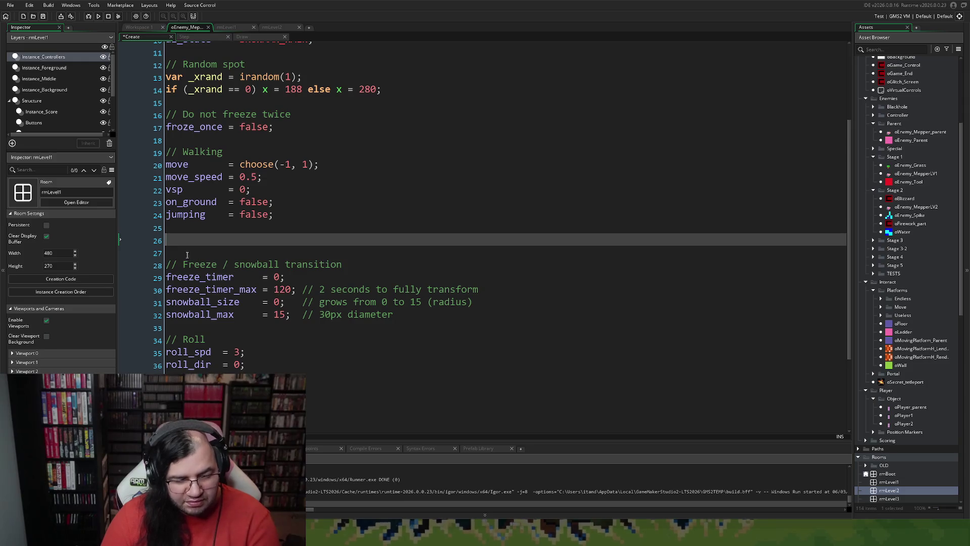
left_click(181, 246)
key("BackSpace")
key("BackSpace")
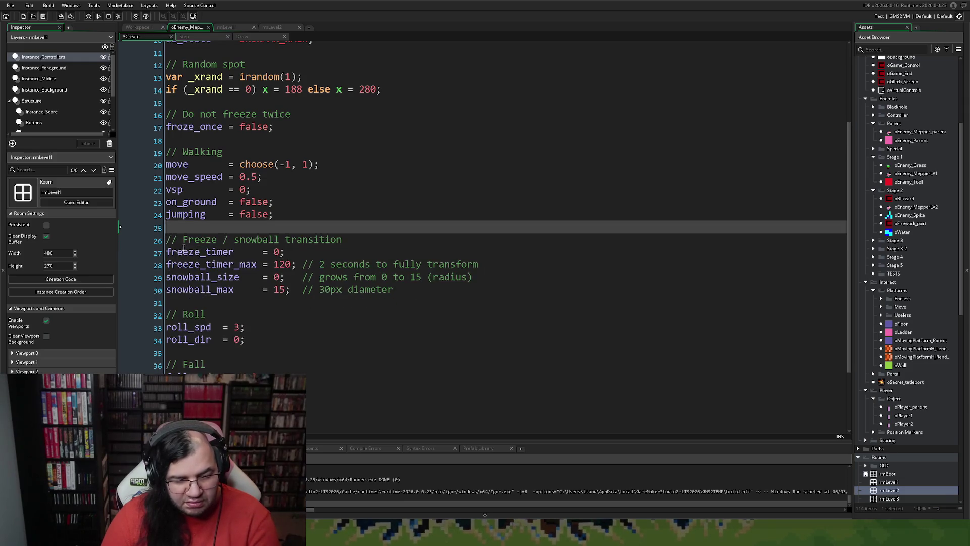
Step: Delete the '// 30px diameter' comment and change snowball_max from 15 to 8
double_click(278, 292)
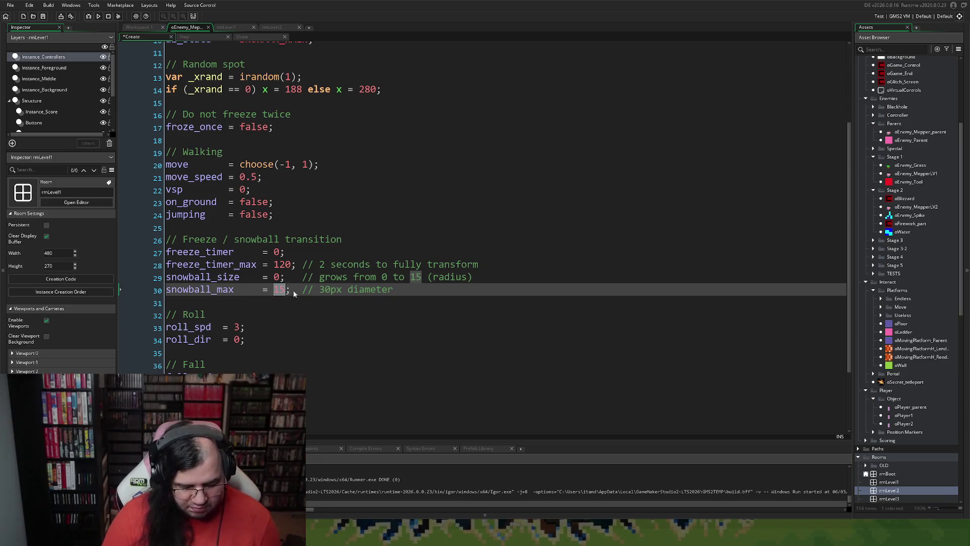
left_click_drag(413, 294, 299, 291)
key("BackSpace")
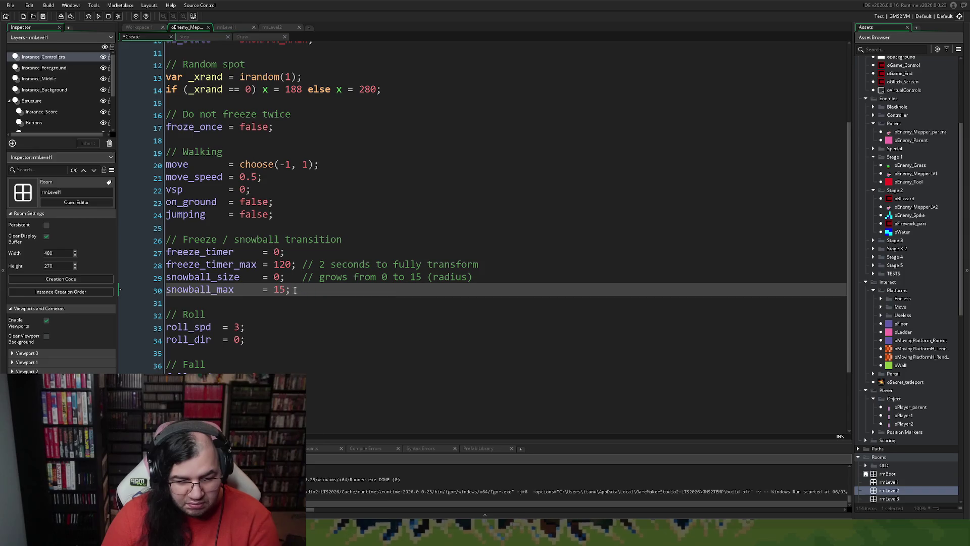
double_click(279, 291)
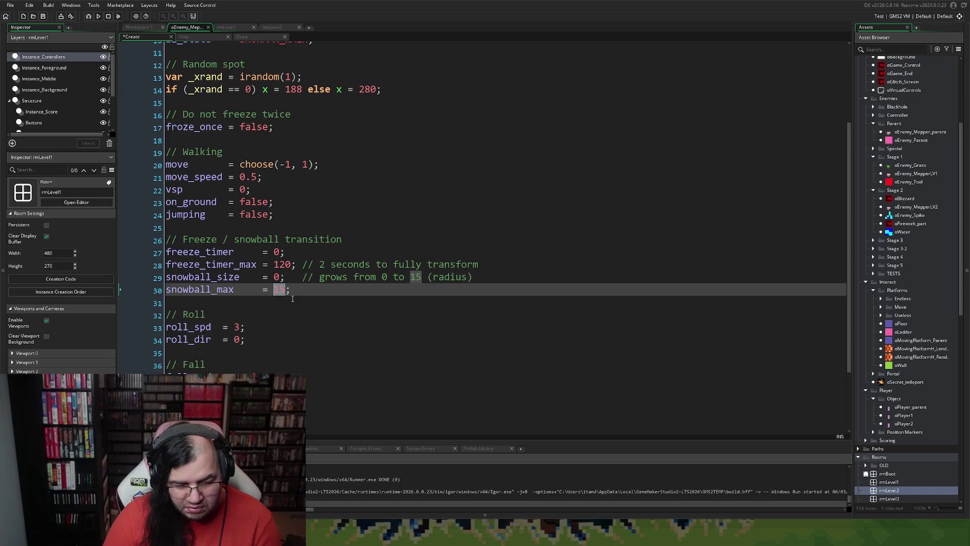
type("8")
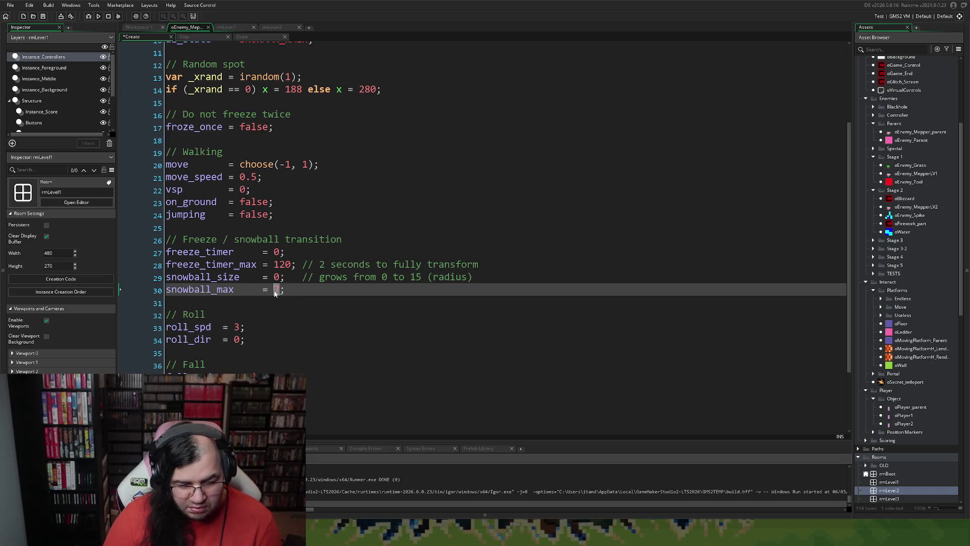
key("Down")
key("Down")
key("Down")
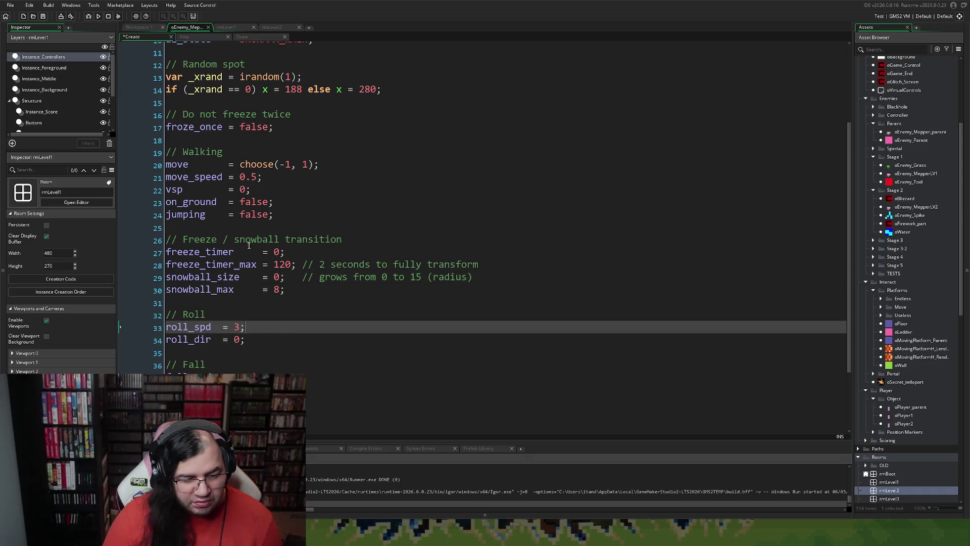
left_click(195, 36)
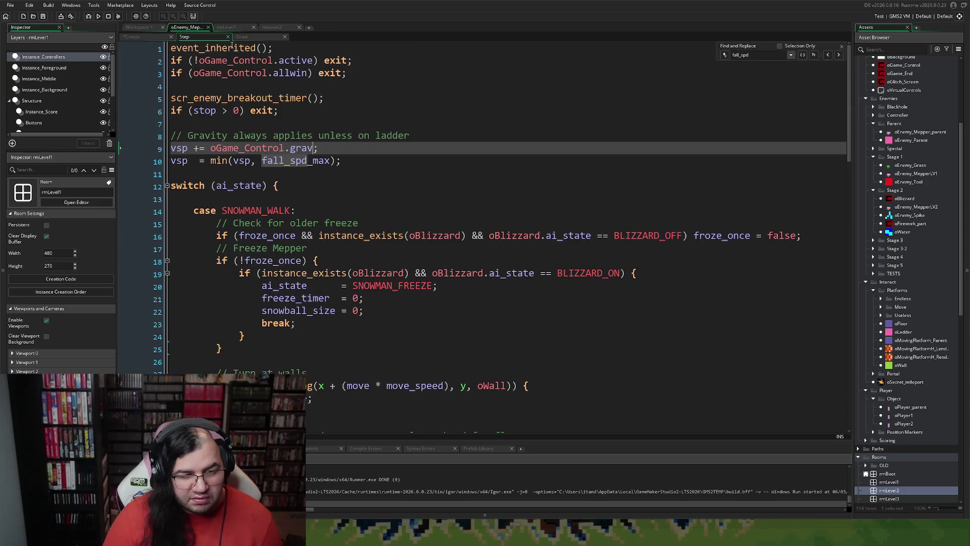
Step: Show the Draw event and scroll to the SNOWMAN_ROLL / SNOWMAN_FALL snowball drawing block
left_click(243, 38)
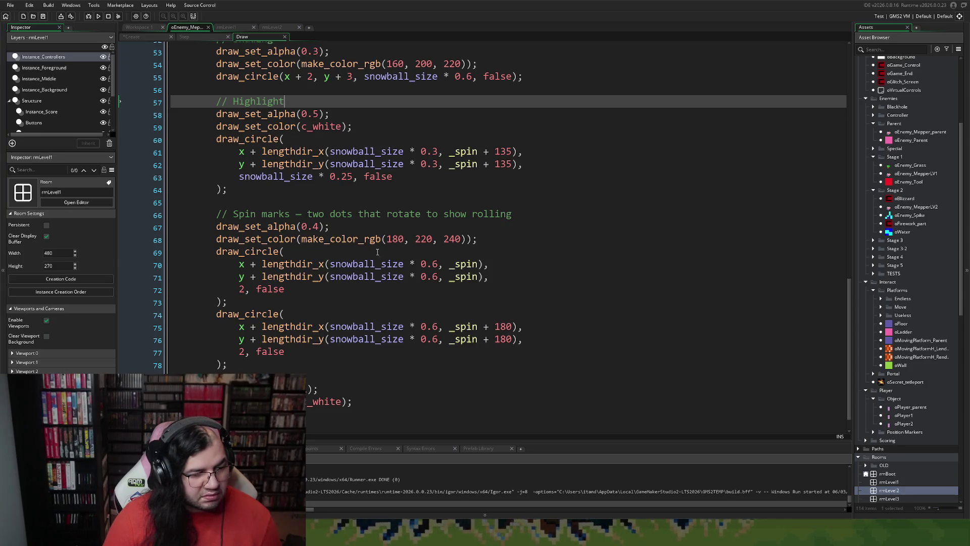
left_click(377, 229)
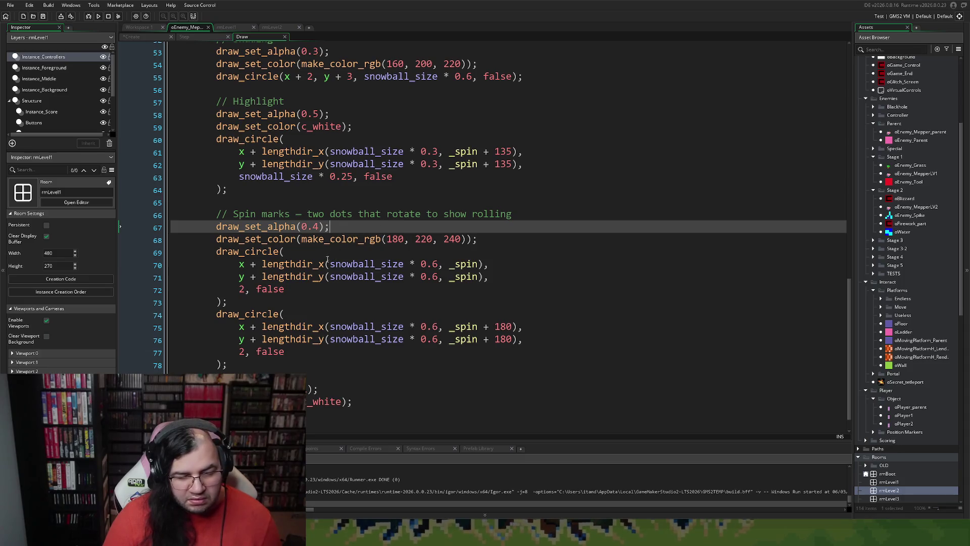
left_click(359, 277)
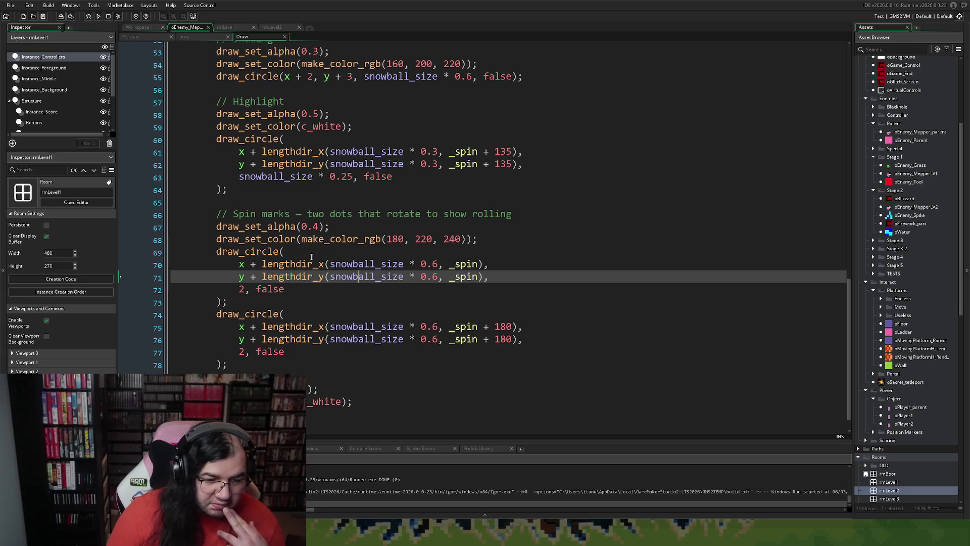
scroll(309, 263, "up", 2)
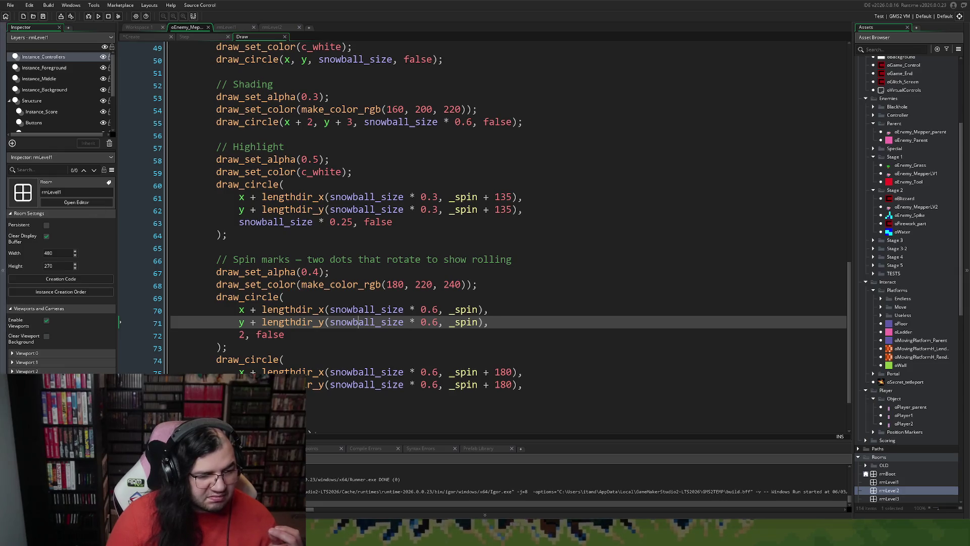
scroll(389, 201, "up", 7)
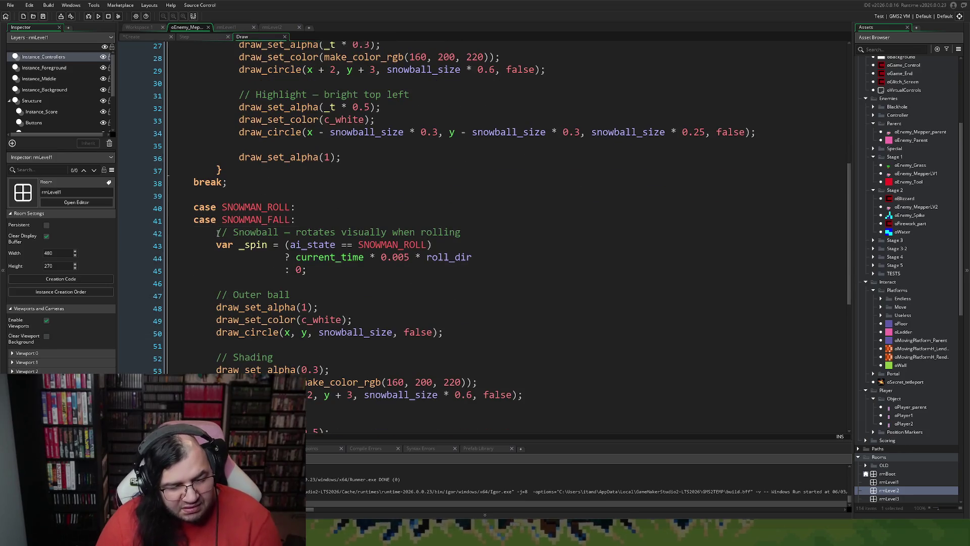
Step: Add an '// Offset' comment and 'var _yoffset = -20;' above the Snowball comment
left_click(218, 234)
key("Return")
key("Return")
key("Up")
key("Up")
type("//")
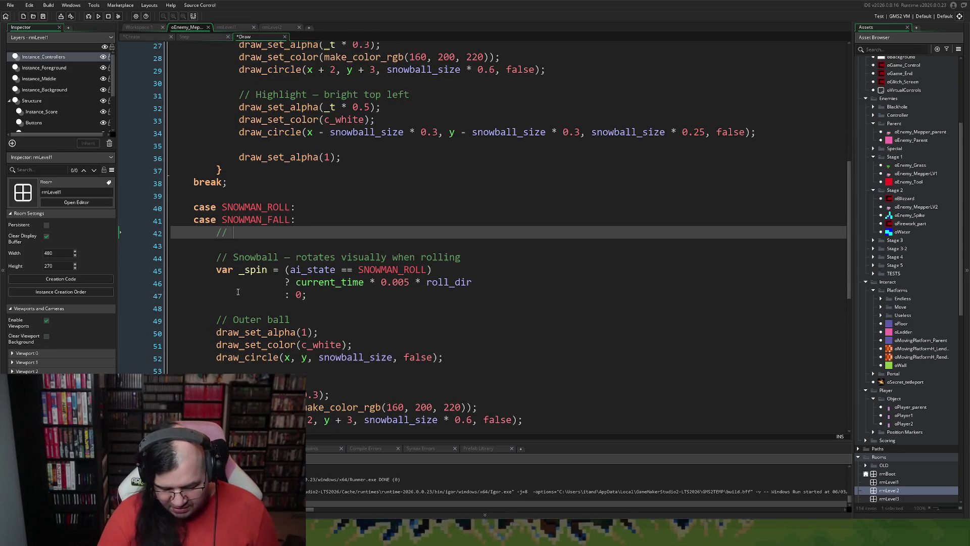
type(" Of")
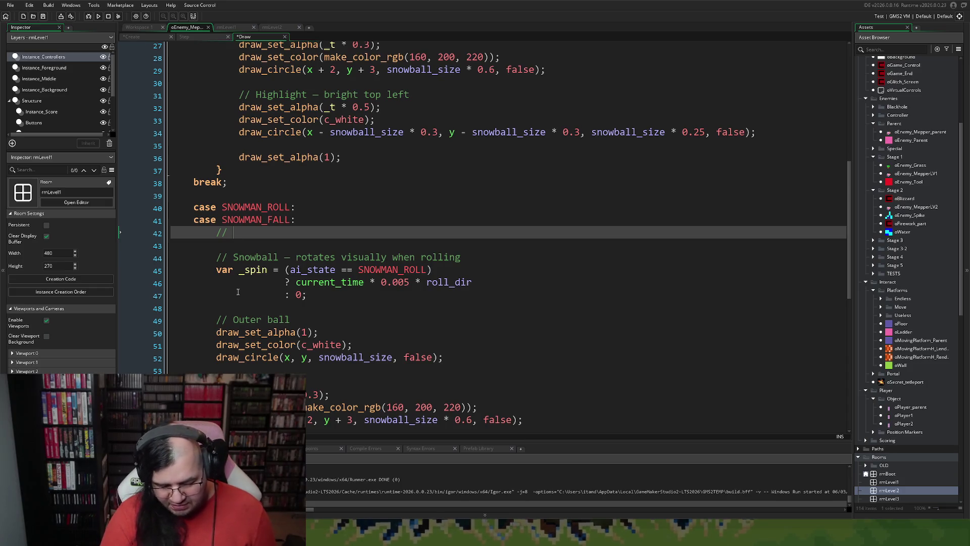
type("set")
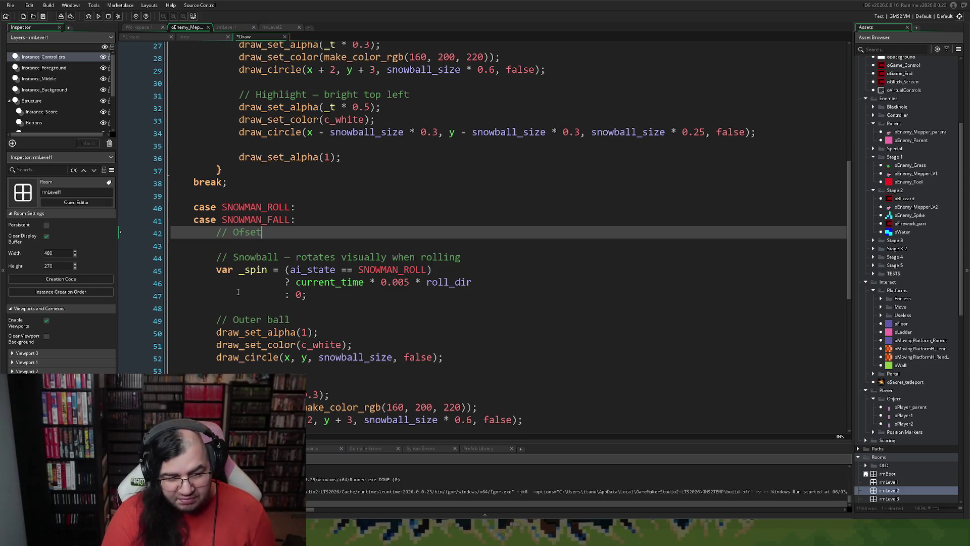
key("BackSpace")
key("BackSpace")
key("BackSpace")
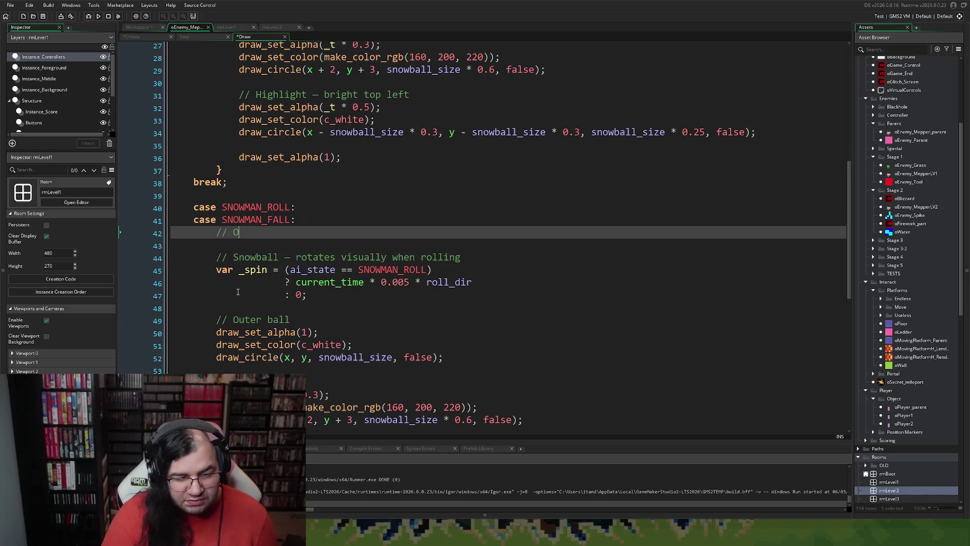
type("ffset")
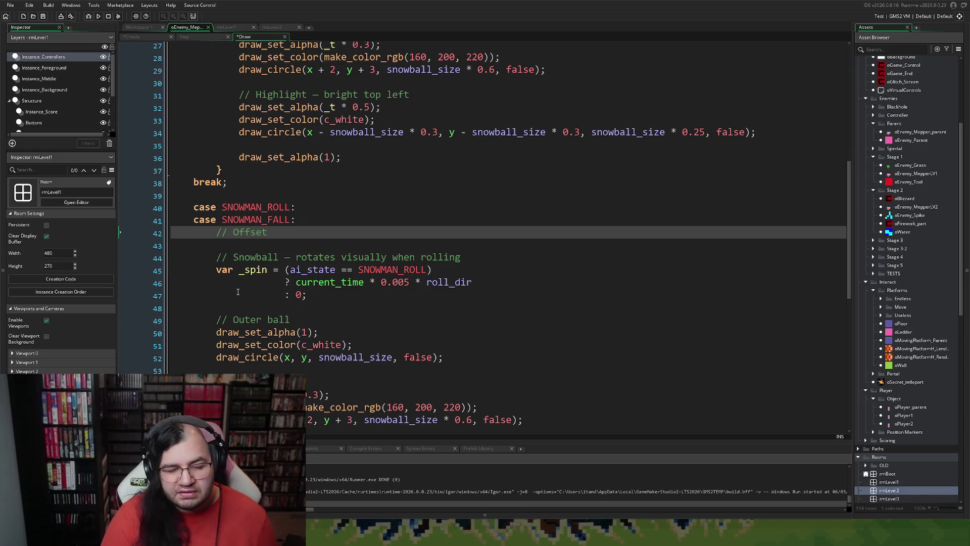
key("Return")
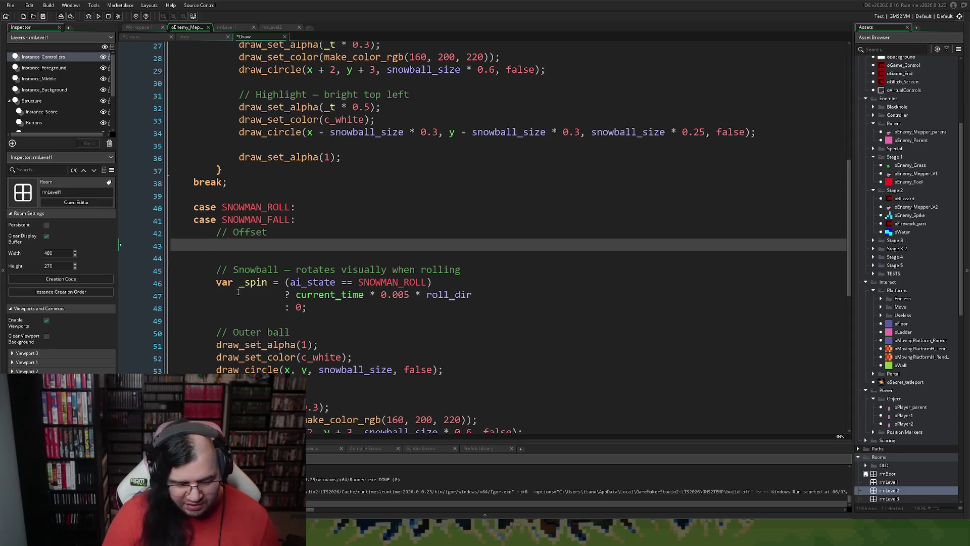
type("var _")
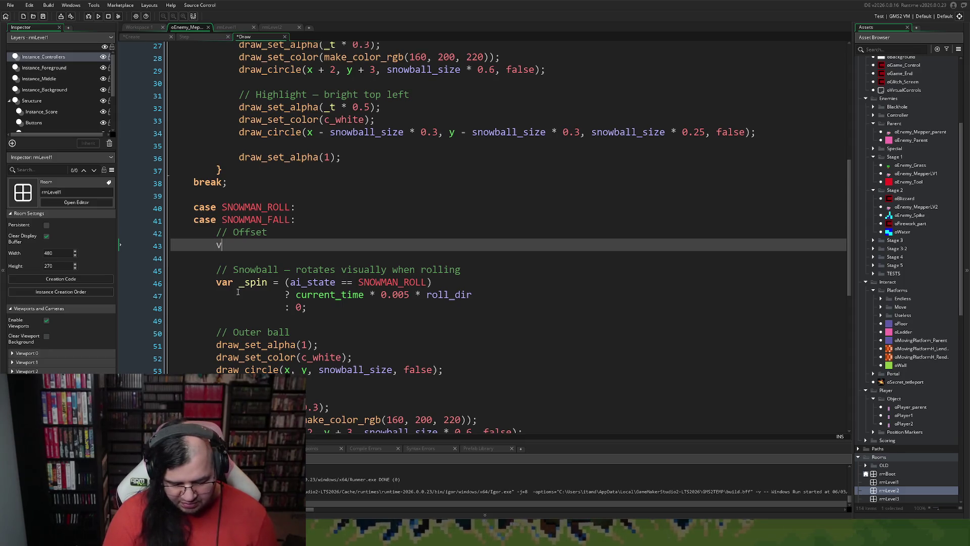
type("offset")
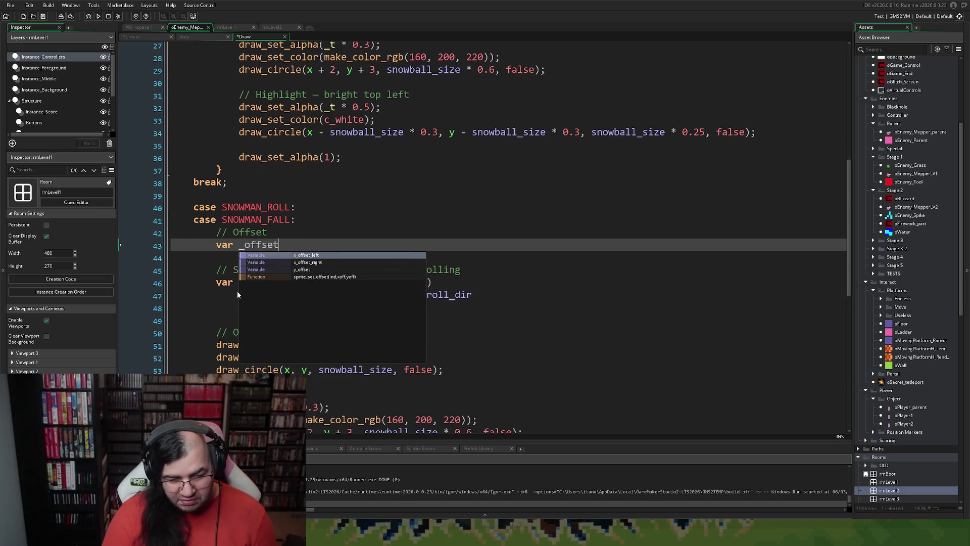
type("y")
key("BackSpace")
key("BackSpace")
key("BackSpace")
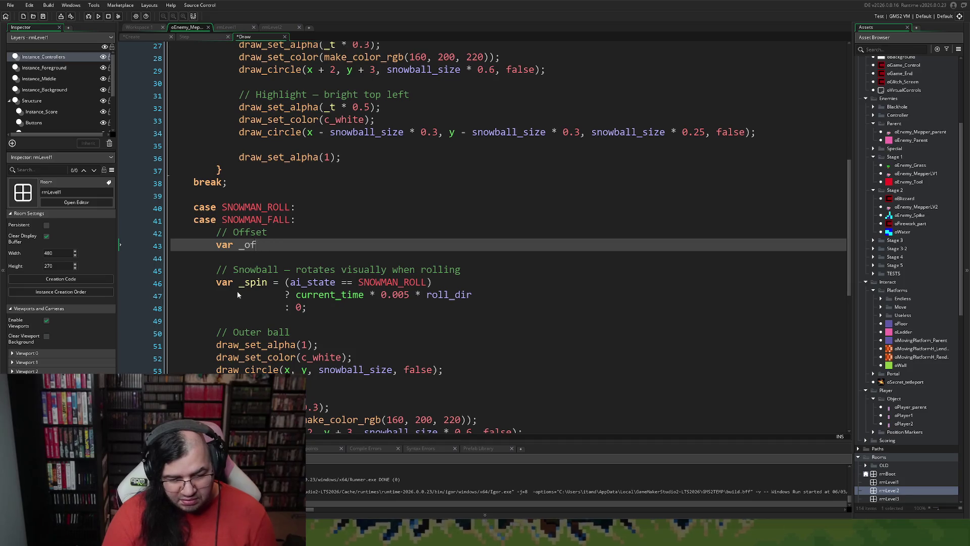
type("yoffset = ")
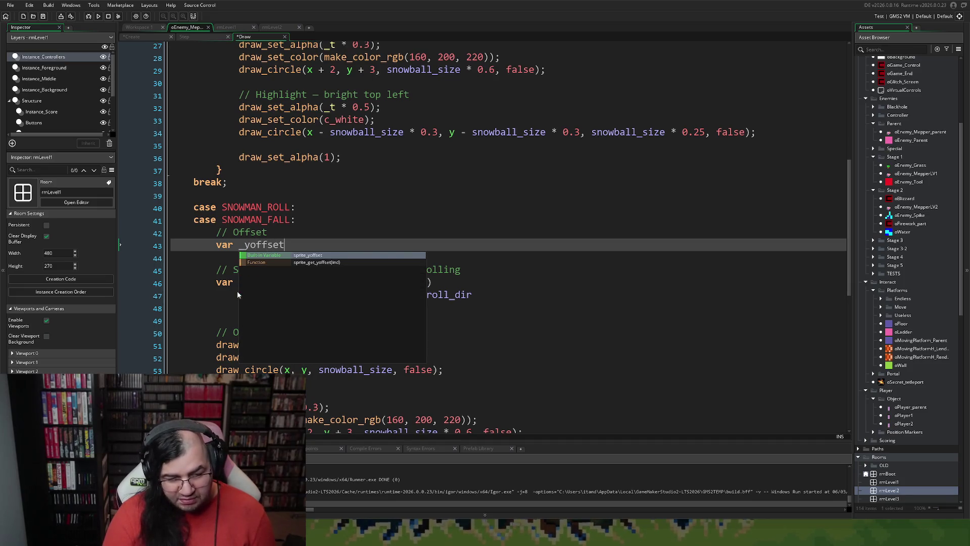
type("-2")
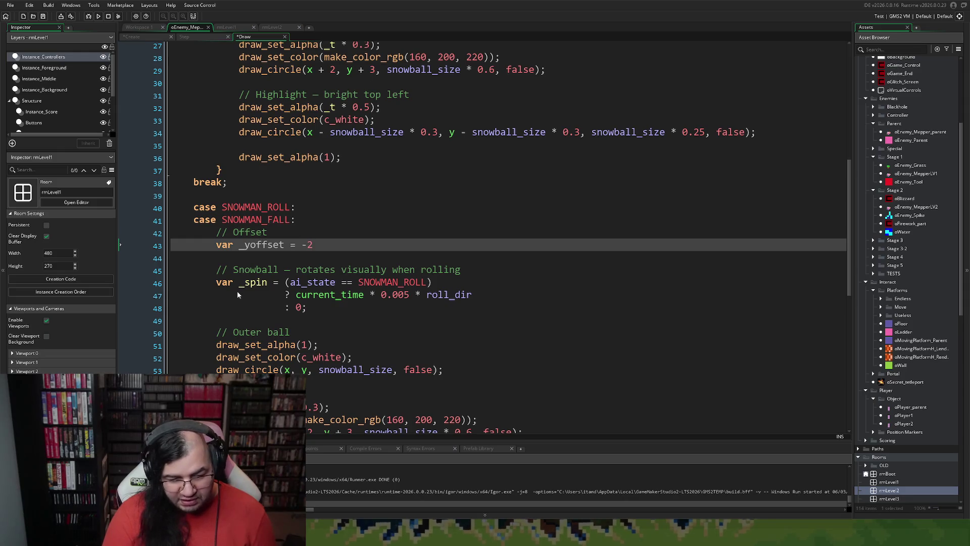
type("0;")
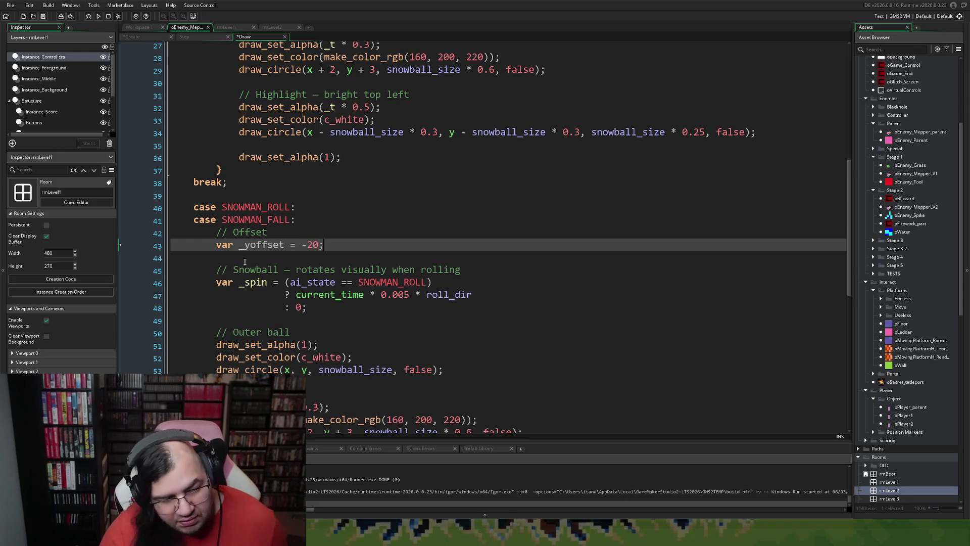
Step: Try putting _yoffset into the shading circle's y term, then undo the edit
double_click(255, 244)
scroll(335, 306, "down", 2)
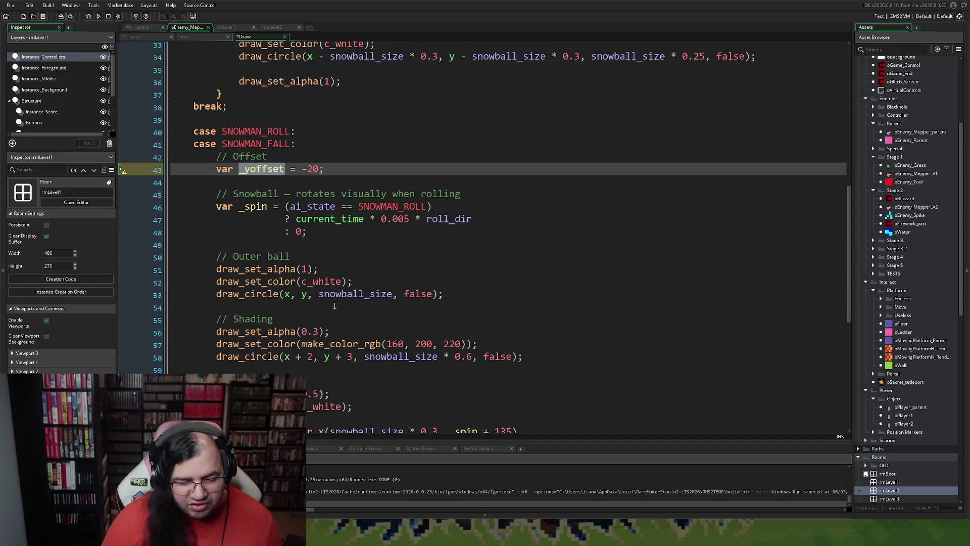
scroll(356, 324, "down", 1)
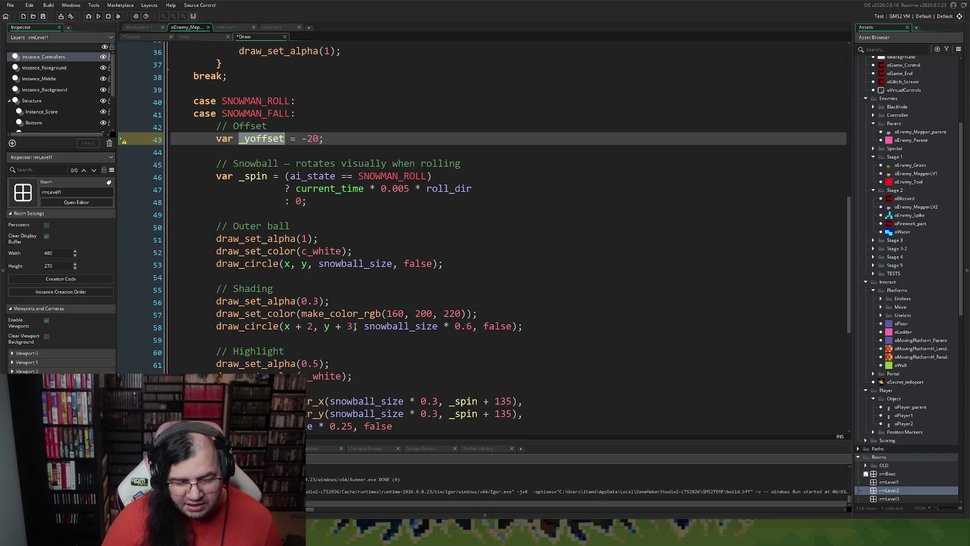
double_click(349, 327)
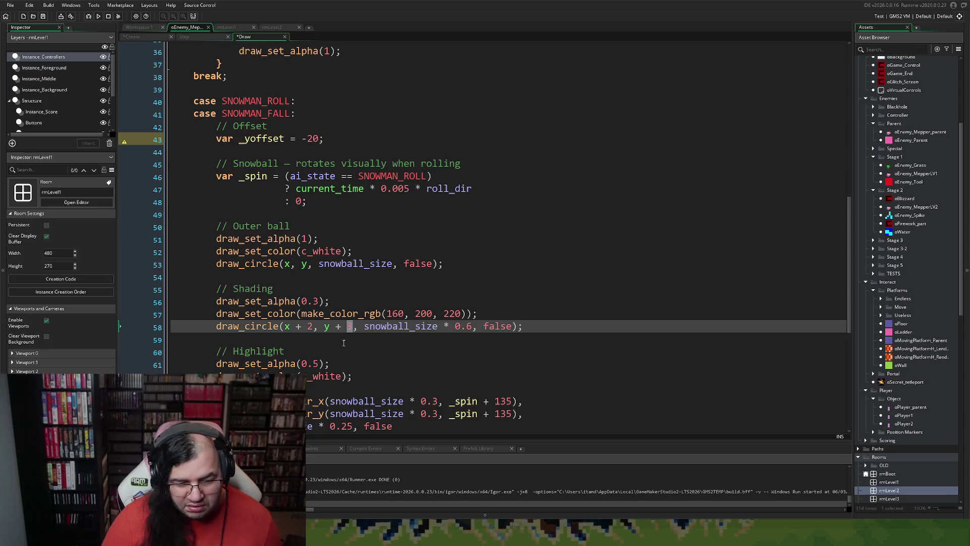
type("_yoffset")
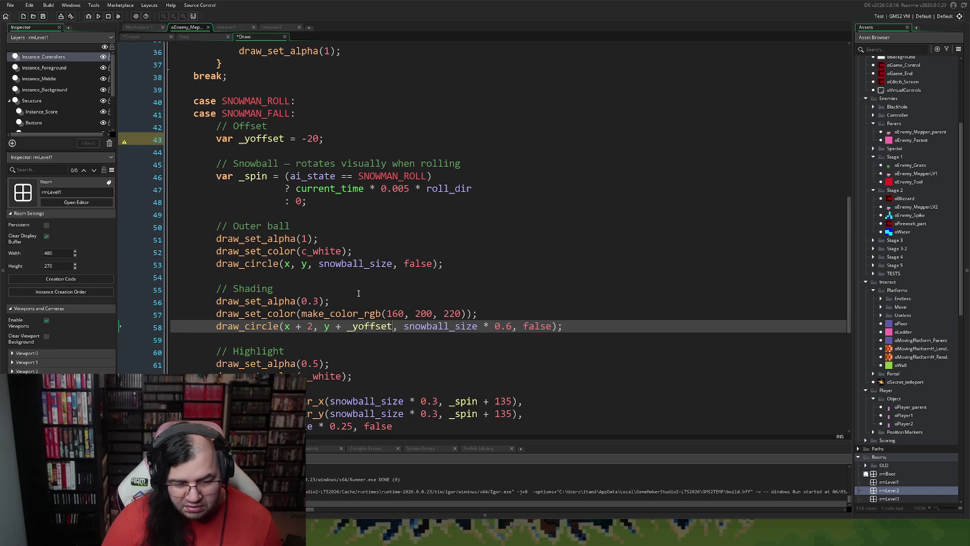
left_click(309, 265)
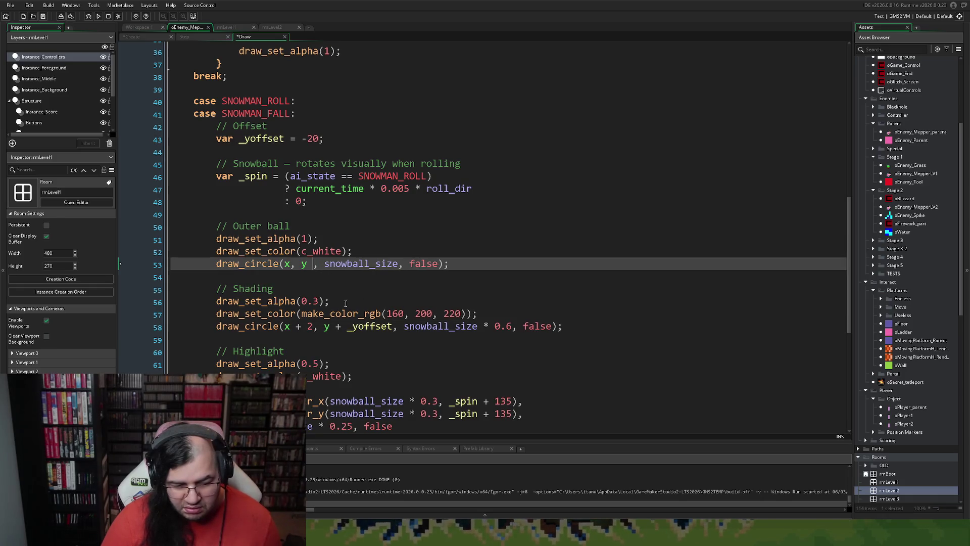
key("BackSpace")
key("ctrl+z")
key("ctrl+z")
key("ctrl+z")
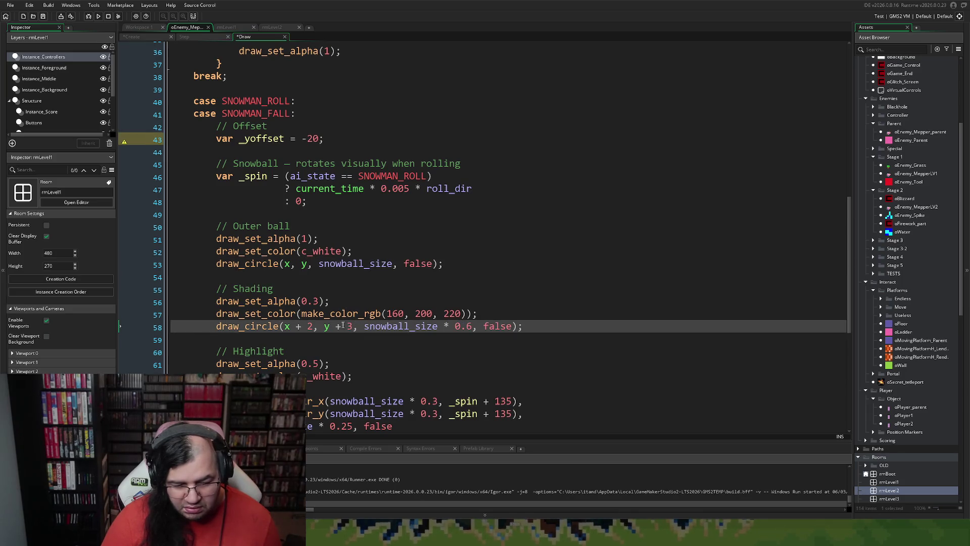
left_click(331, 326)
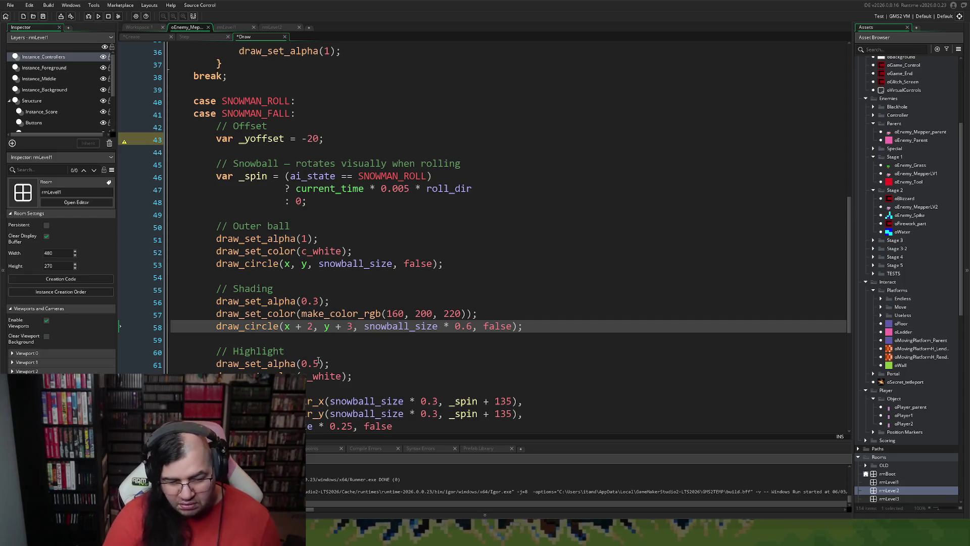
key("ctrl+space")
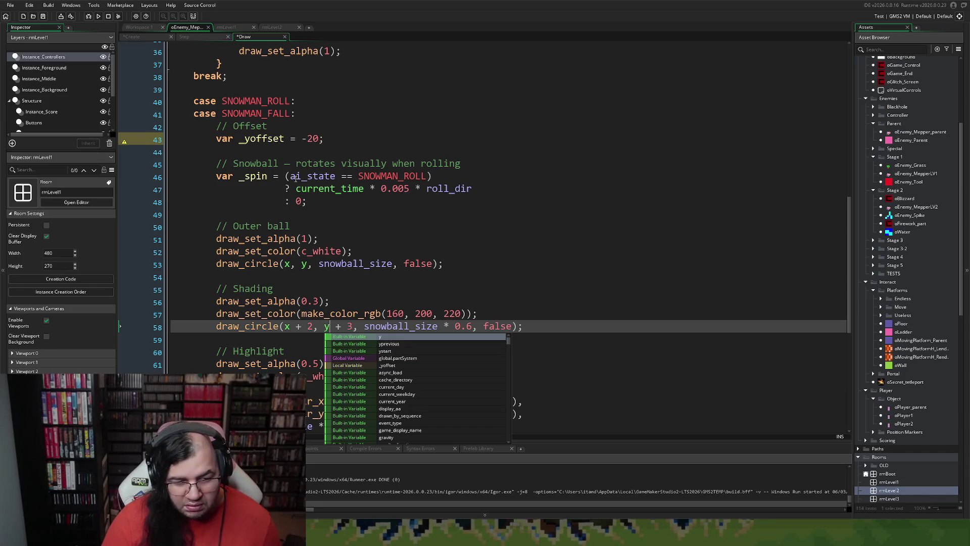
Step: Change the declaration on line 43 to 'var _yoffset = y - 20;'
left_click(321, 139)
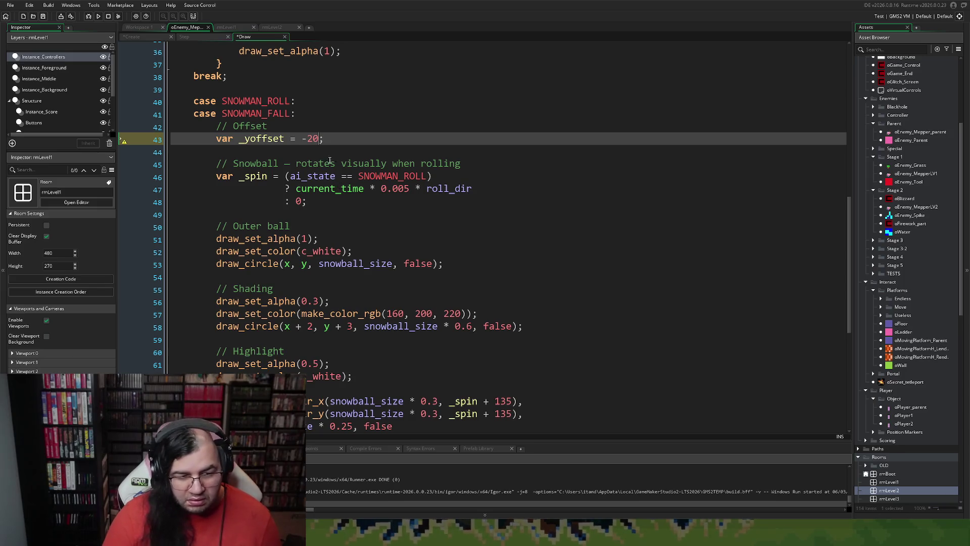
type("t")
key("BackSpace")
type("y")
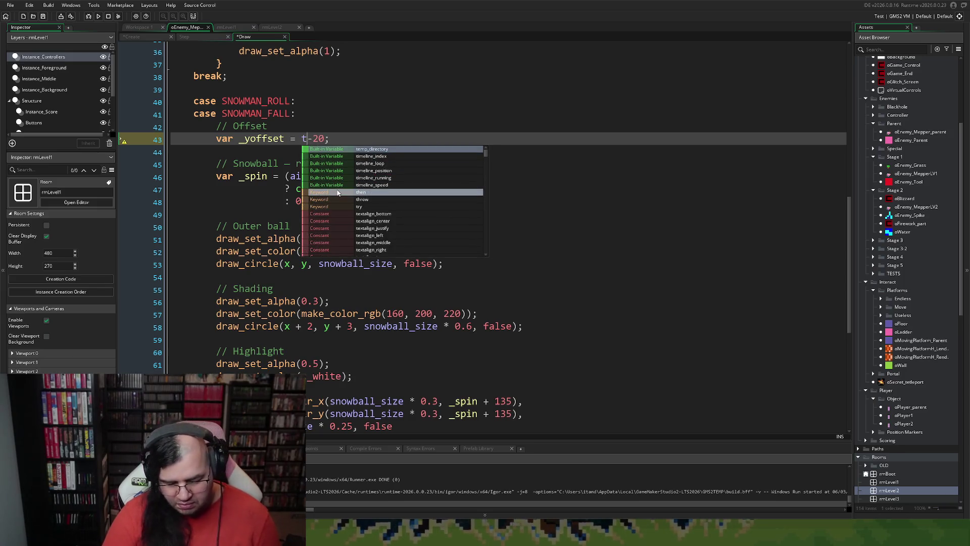
left_click(310, 139)
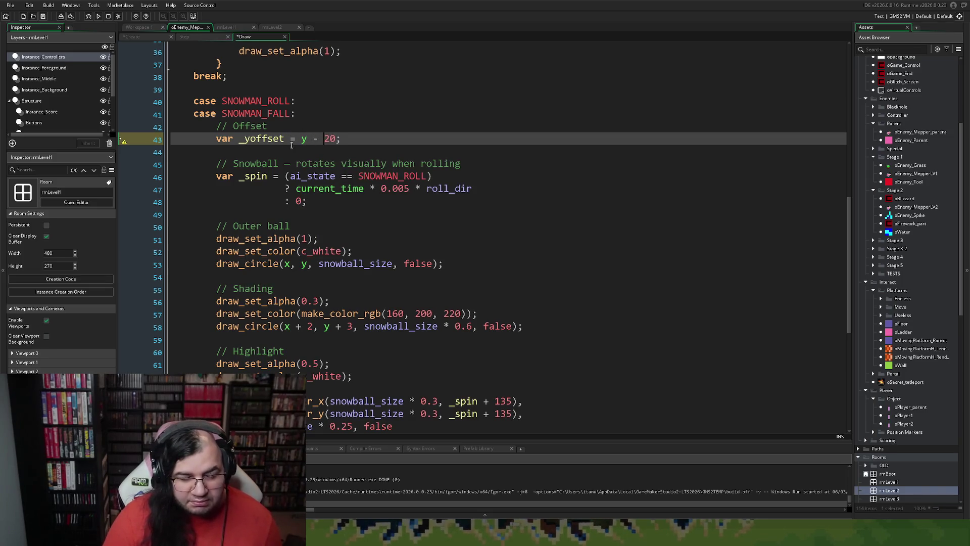
Step: Replace y with _yoffset in the outer ball, shading and highlight circles
double_click(267, 140)
key("ctrl+c")
double_click(327, 327)
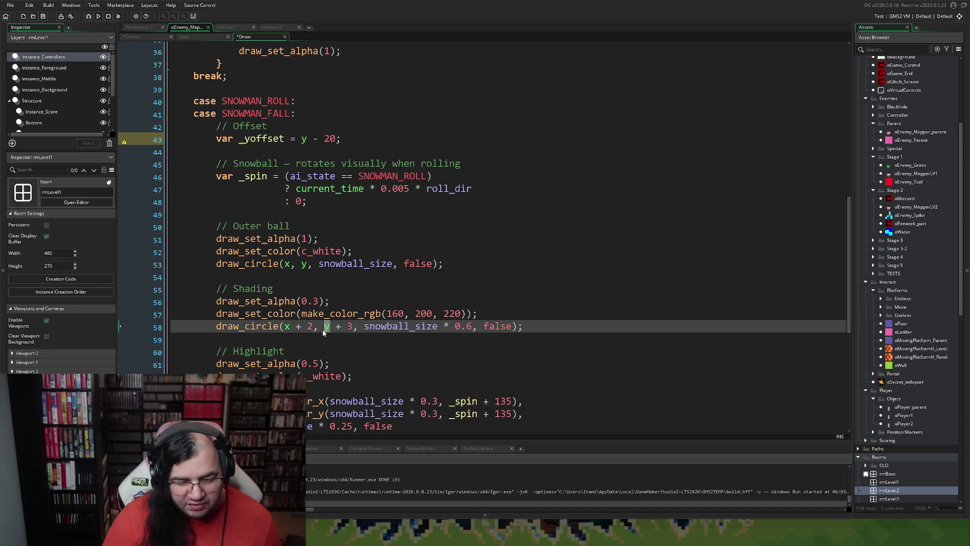
key("ctrl+v")
double_click(306, 263)
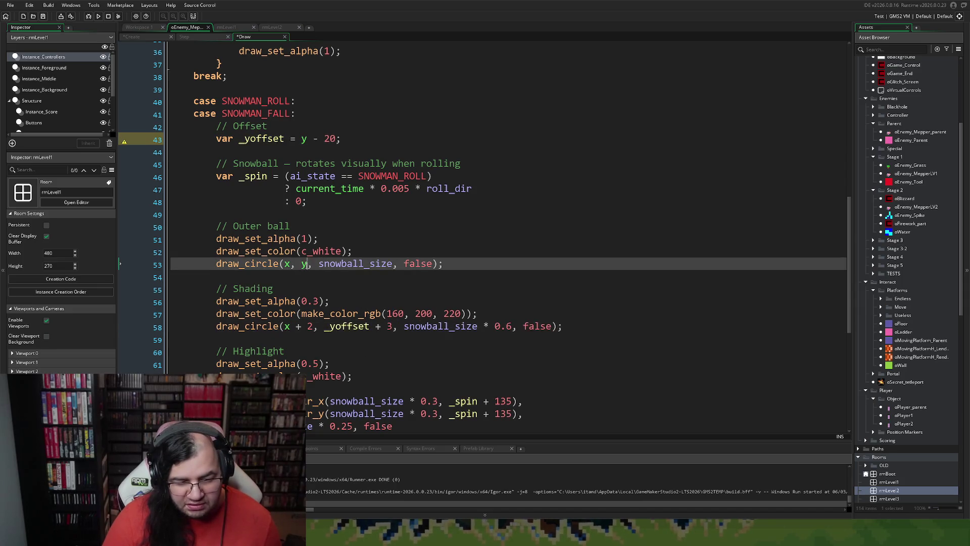
key("ctrl+v")
scroll(298, 290, "down", 2)
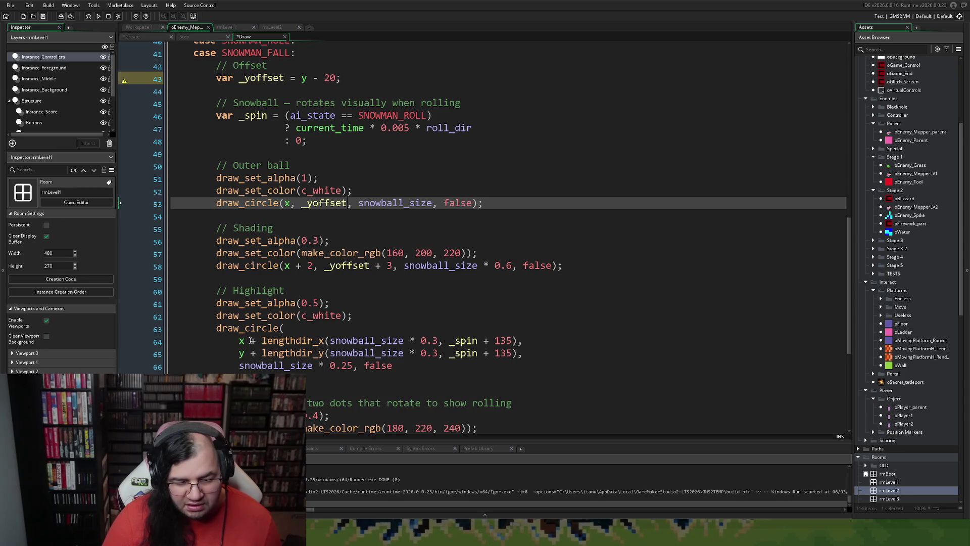
double_click(245, 353)
key("ctrl+v")
Step: Replace y with _yoffset in both spin mark circles, then save and run the game
scroll(250, 354, "down", 4)
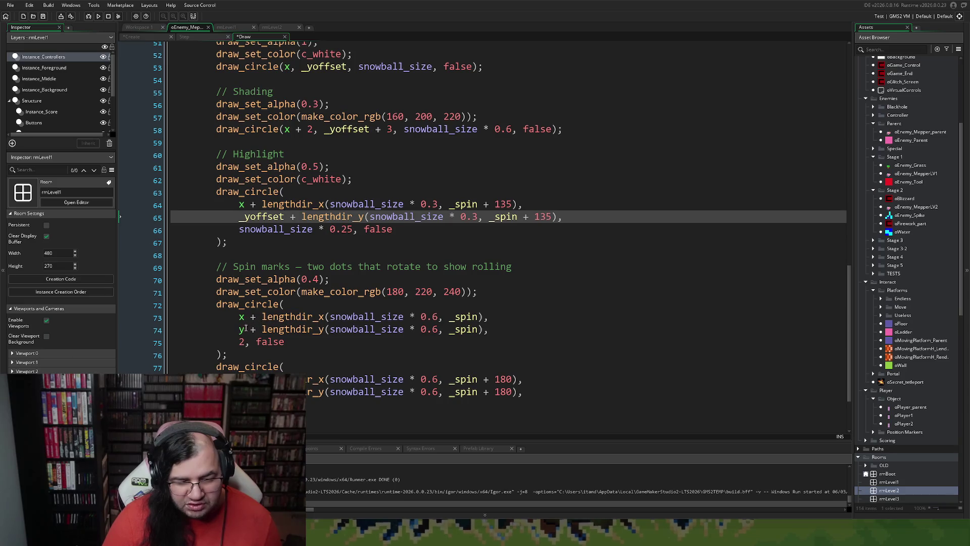
double_click(243, 329)
key("ctrl+v")
scroll(247, 338, "down", 2)
double_click(241, 317)
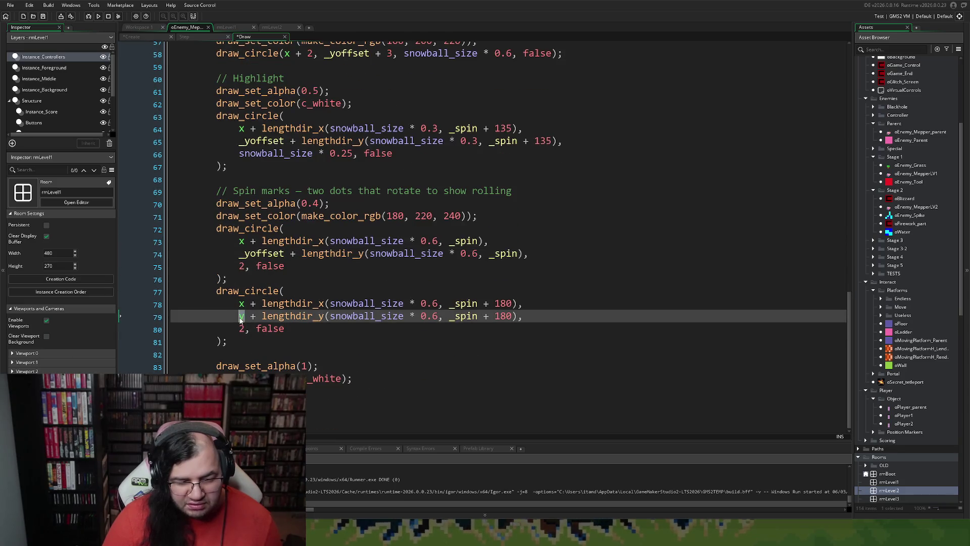
key("ctrl+v")
scroll(253, 330, "up", 7)
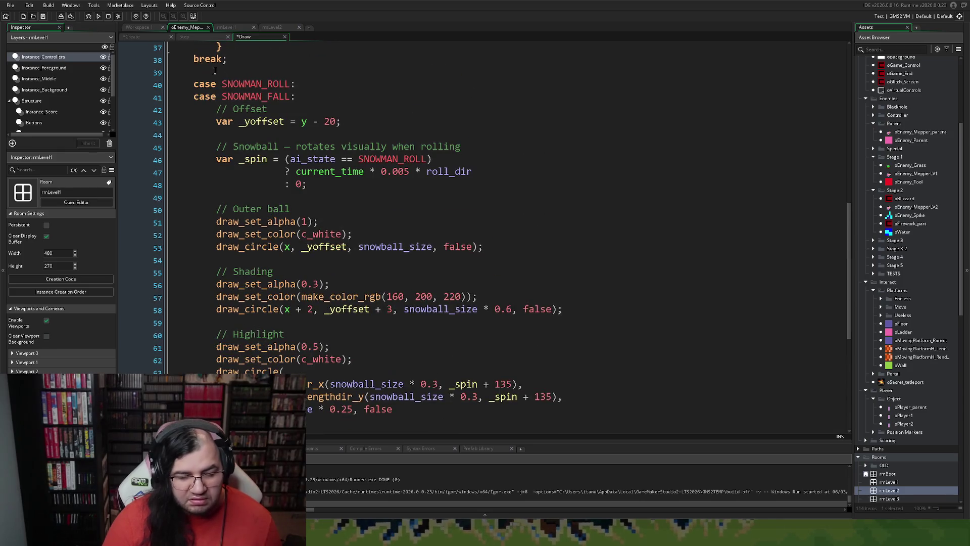
left_click(98, 16)
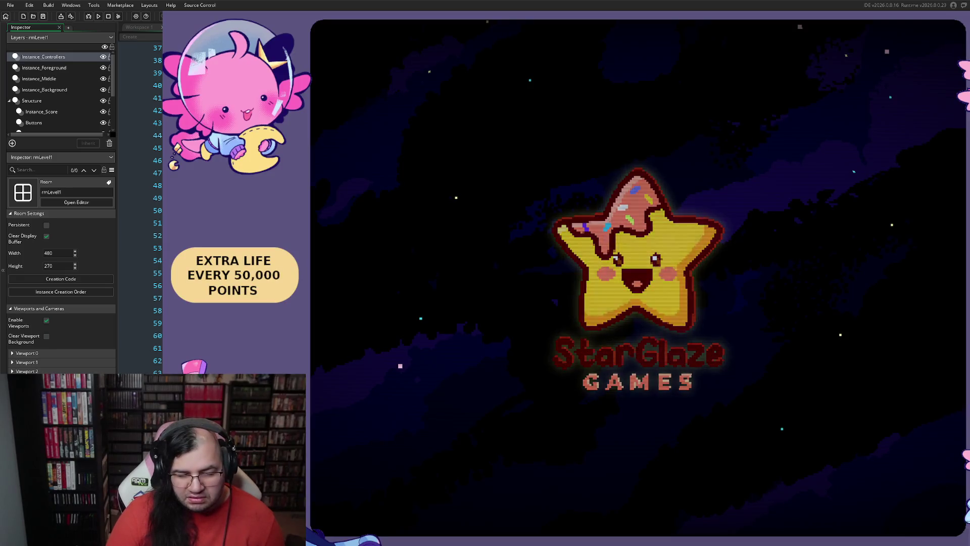
Step: Set the starting stage to 2 in the start options and begin the game
key("Return")
key("Down")
key("Right")
key("Up")
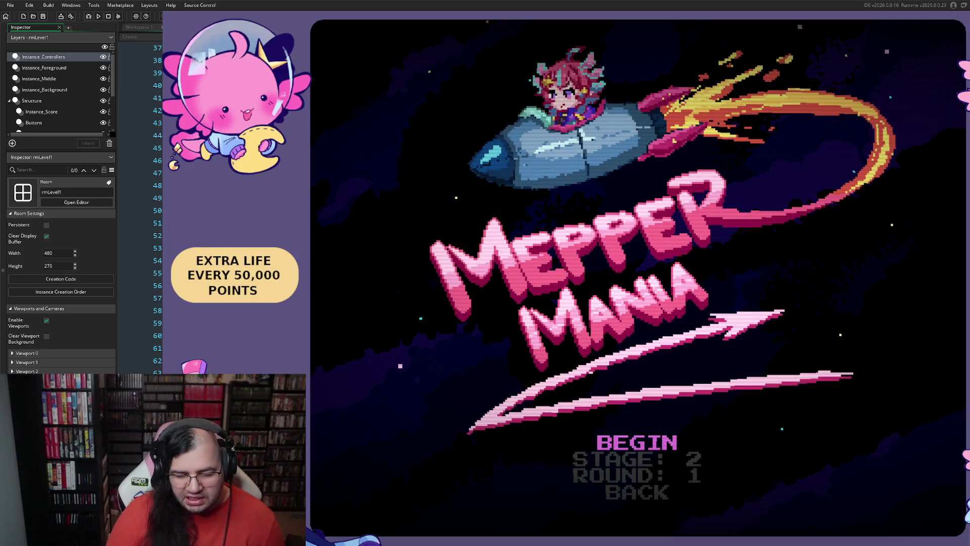
key("Return")
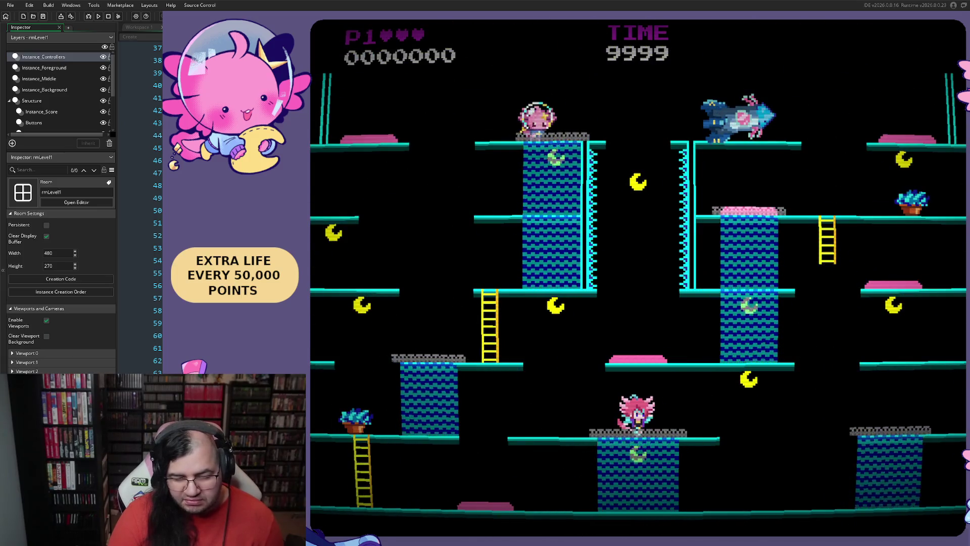
Step: Play stage 2 briefly, jumping on enemies, then close the game and show the snowman's Create code
key("Right")
key("Left")
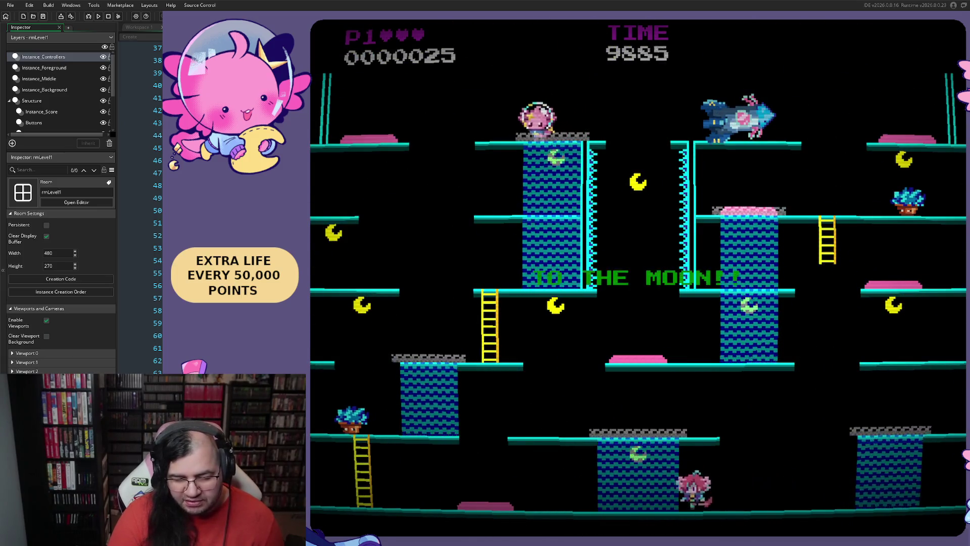
key("space")
key("Left")
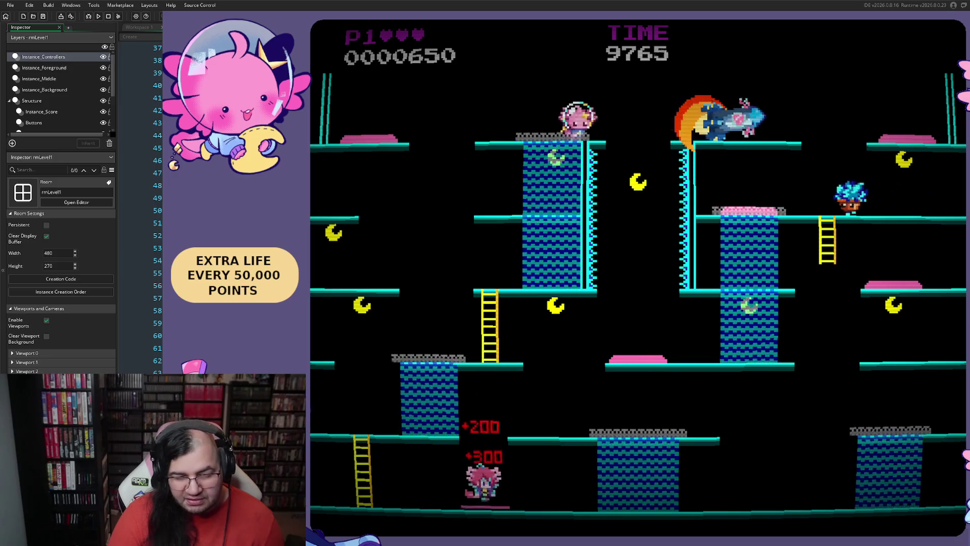
key("space")
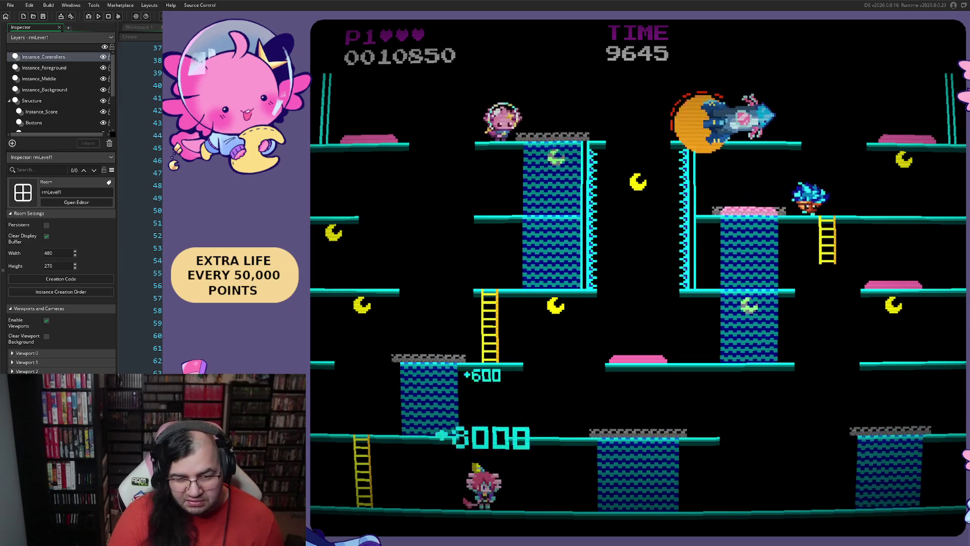
key("Right")
key("space")
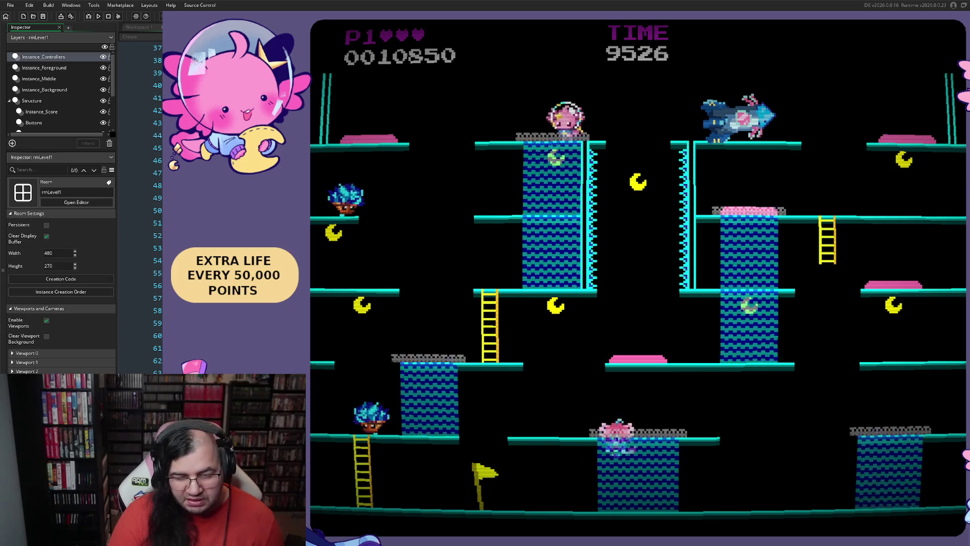
key("Left")
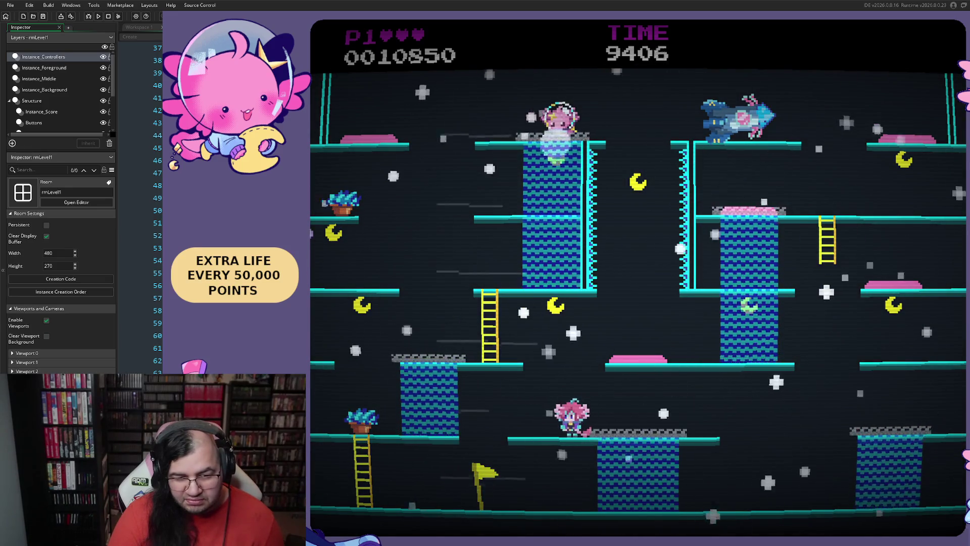
key("Right")
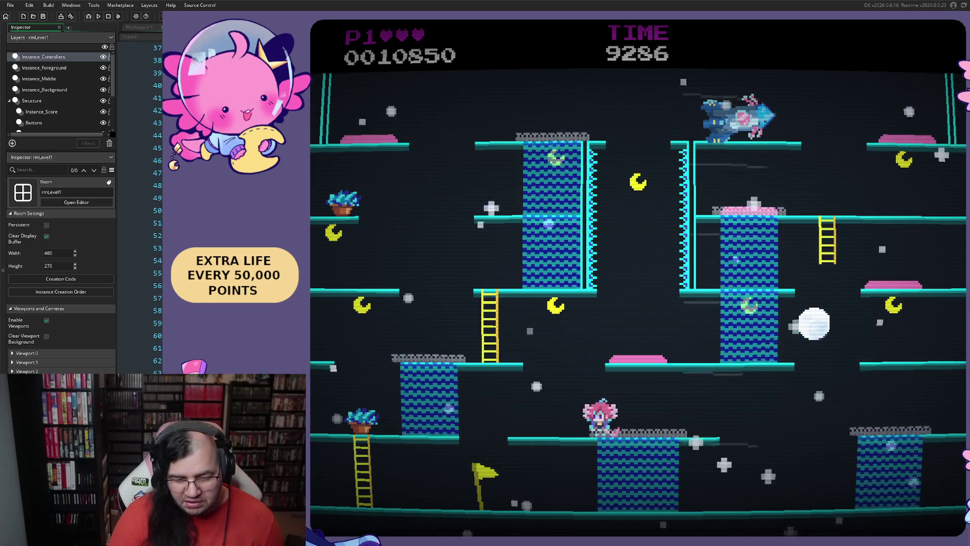
key("Right")
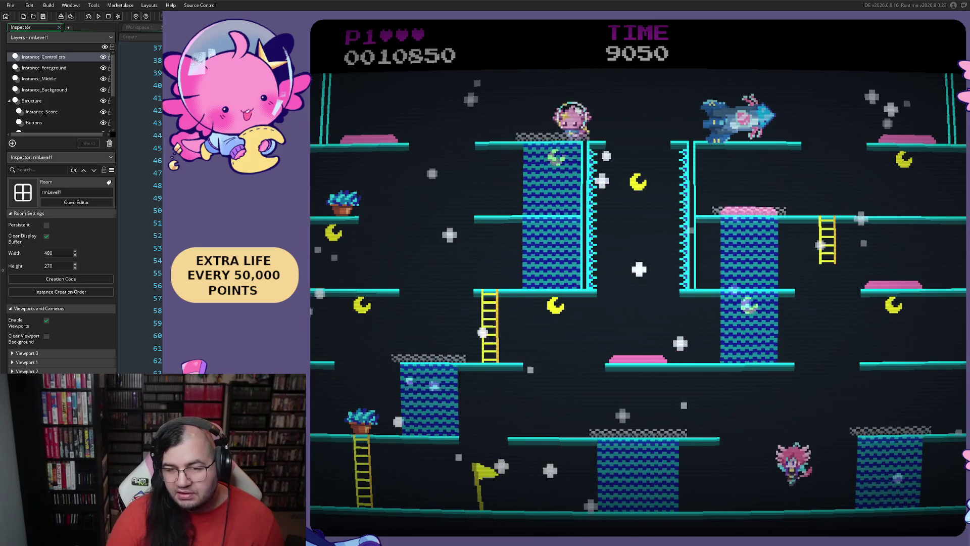
key("Escape")
left_click(138, 38)
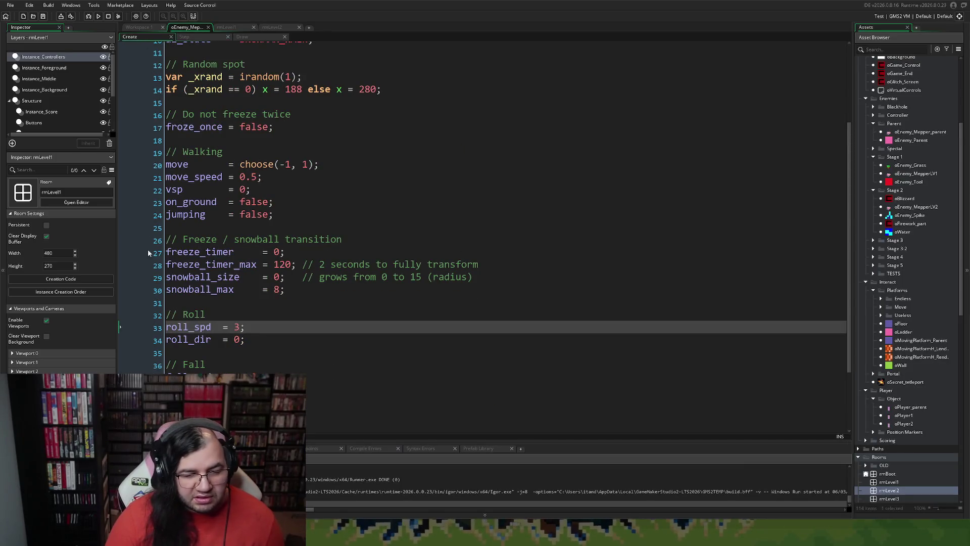
Step: In the snowman's Create code, change roll_spd from 3 to 2 and snowball_max from 8 to 12
scroll(257, 351, "down", 5)
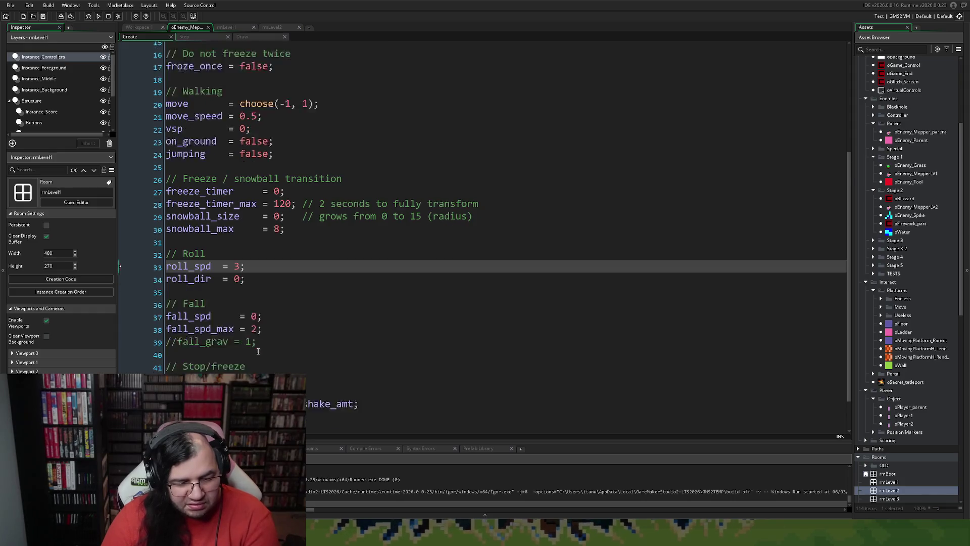
scroll(257, 351, "down", 2)
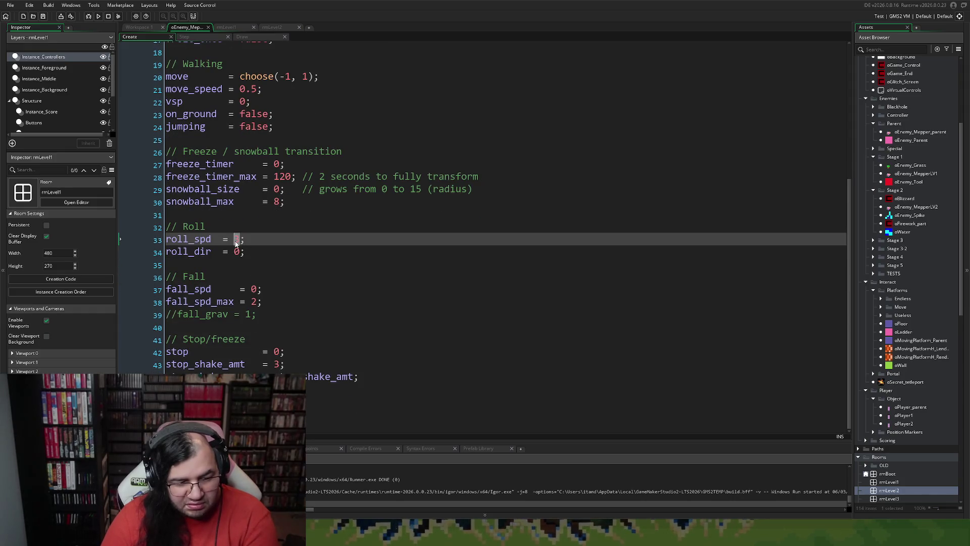
type("2")
left_click(264, 312)
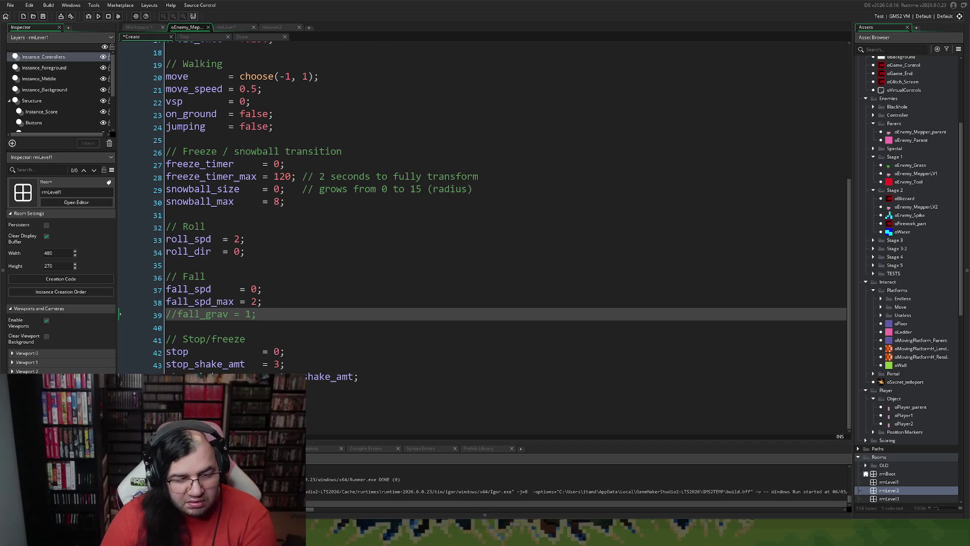
scroll(325, 252, "up", 2)
left_click(325, 308)
scroll(325, 308, "up", 5)
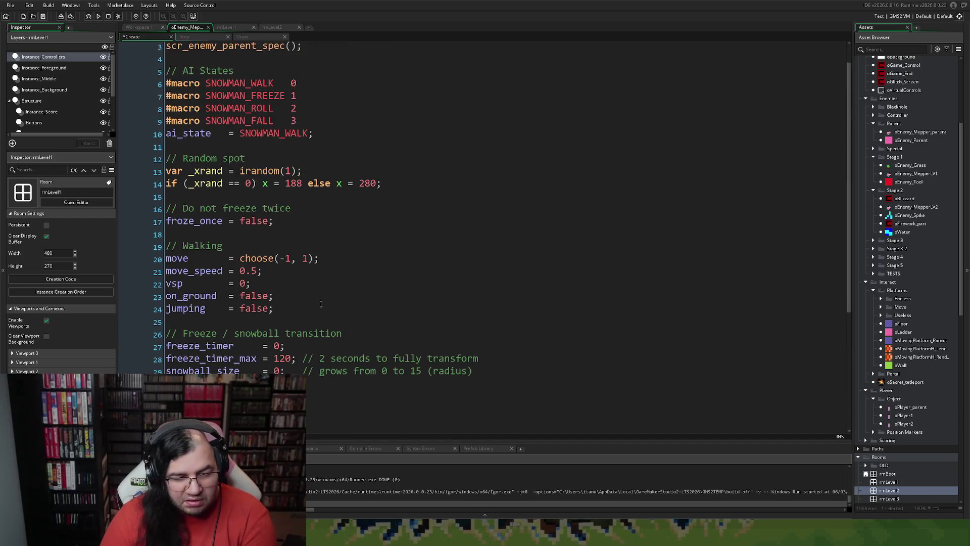
scroll(301, 273, "down", 2)
scroll(294, 274, "down", 4)
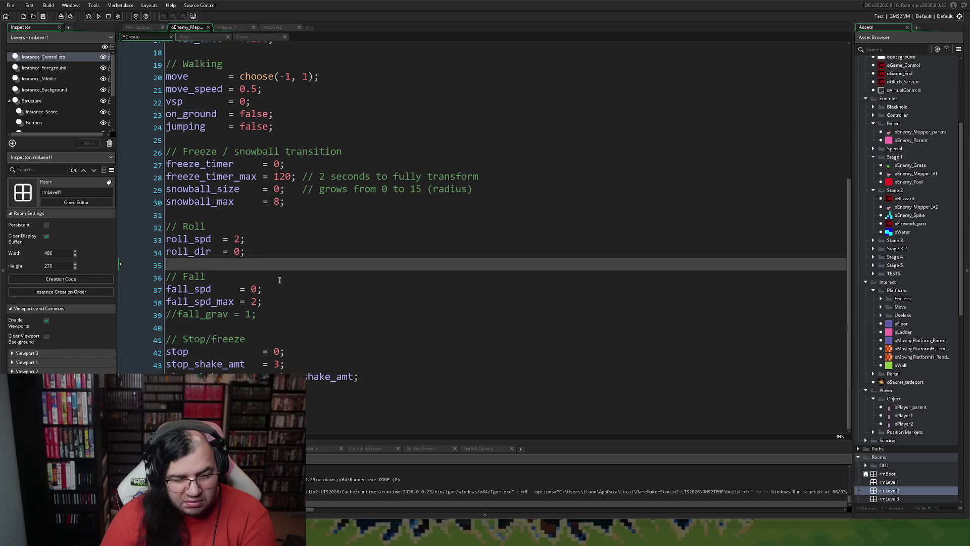
scroll(262, 263, "up", 1)
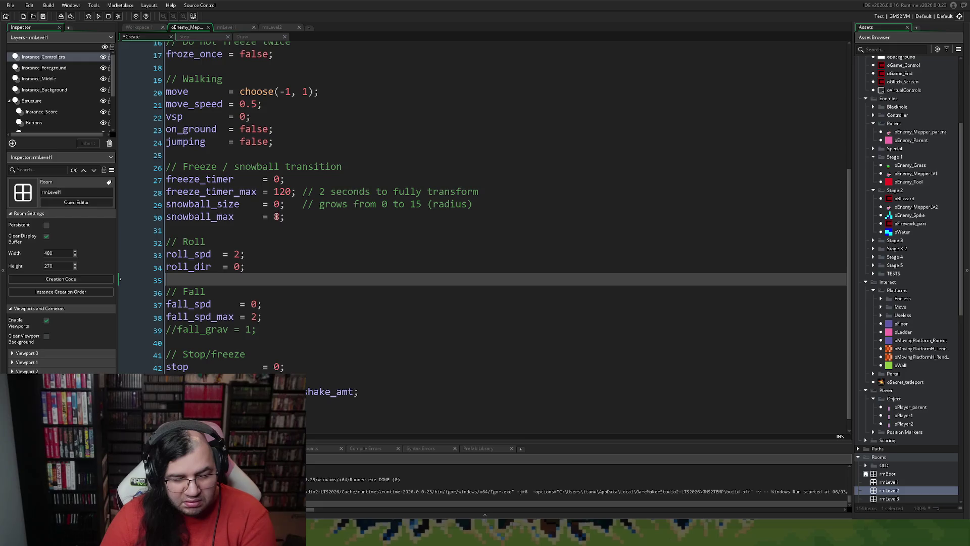
left_click(279, 217)
type("12")
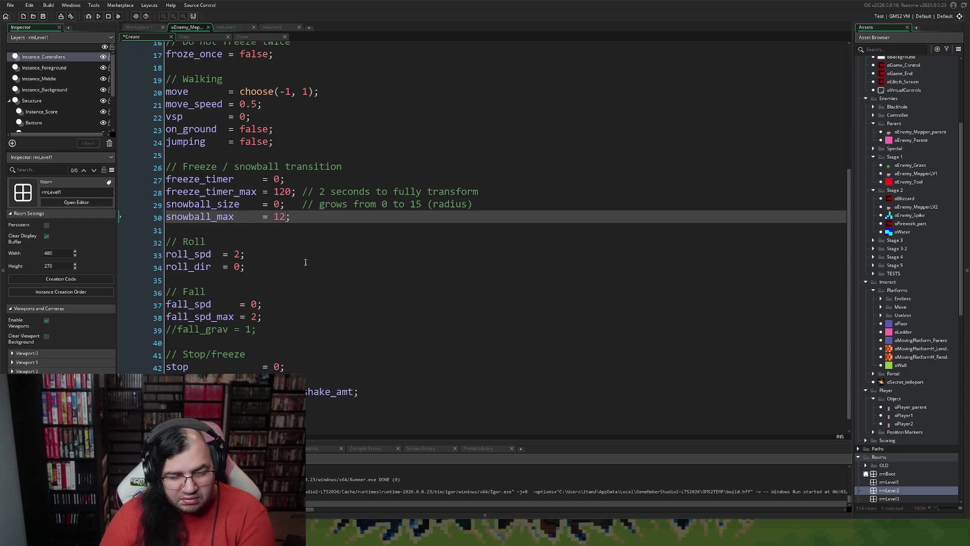
left_click(318, 265)
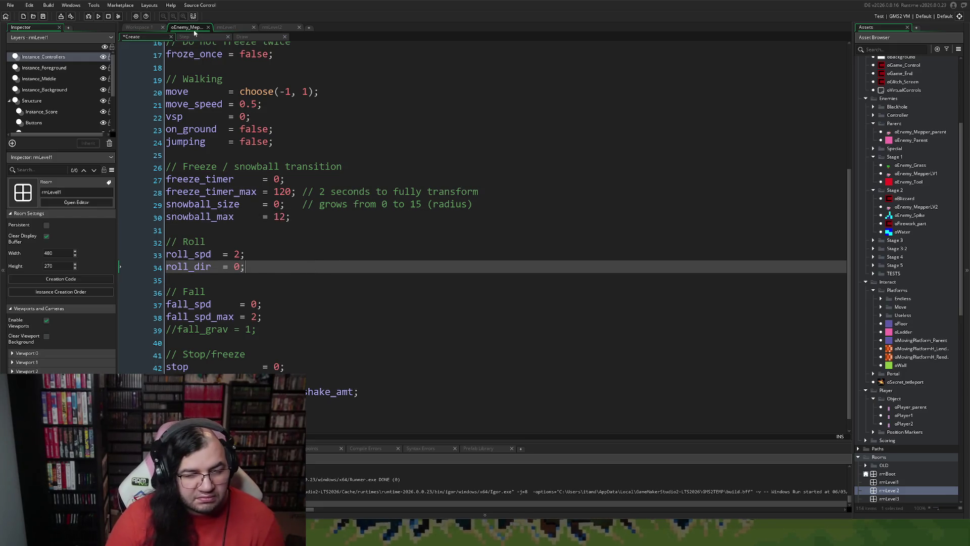
left_click(191, 37)
left_click(241, 37)
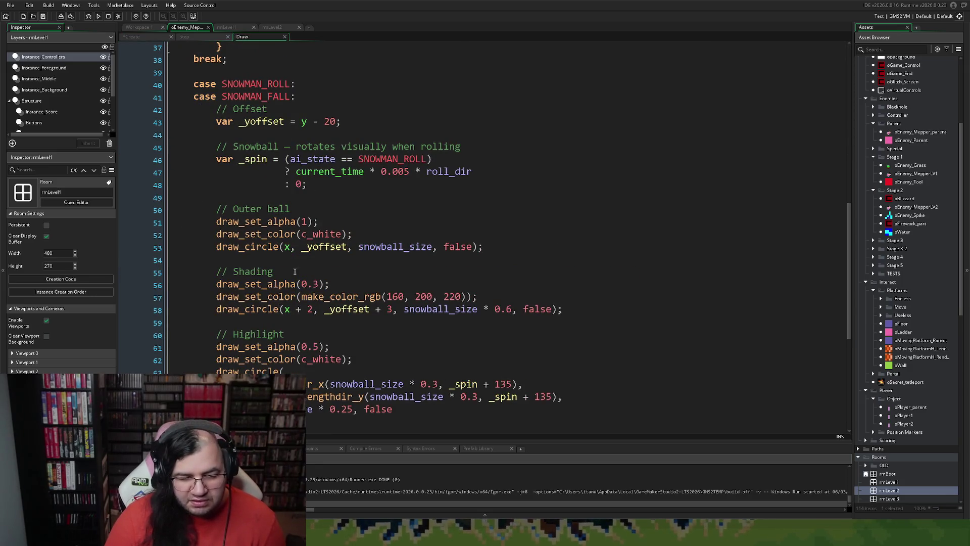
Step: Change the snowball offset from y - 20 to y - 14, then build and launch the game
scroll(295, 272, "up", 2)
left_click_drag(329, 181, 324, 183)
type("14")
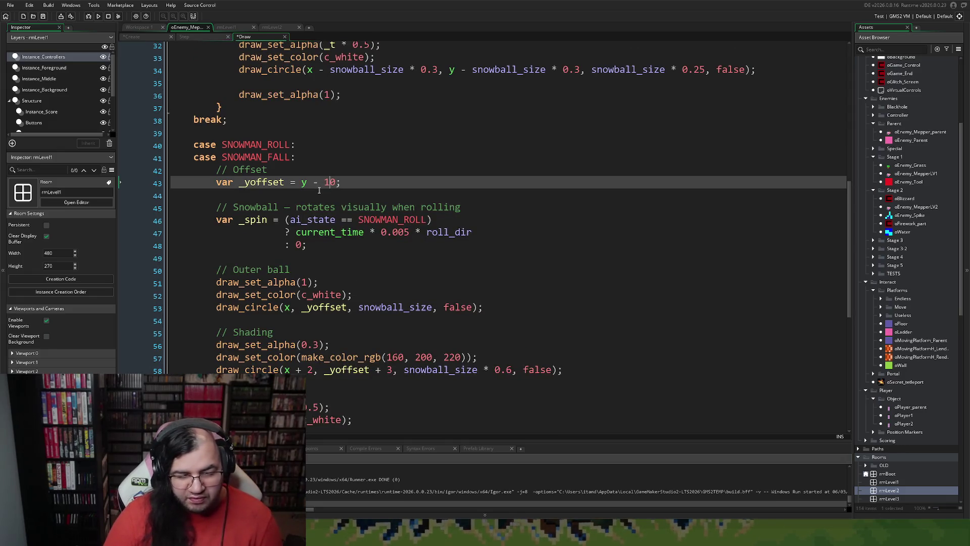
left_click(95, 17)
left_click(529, 324)
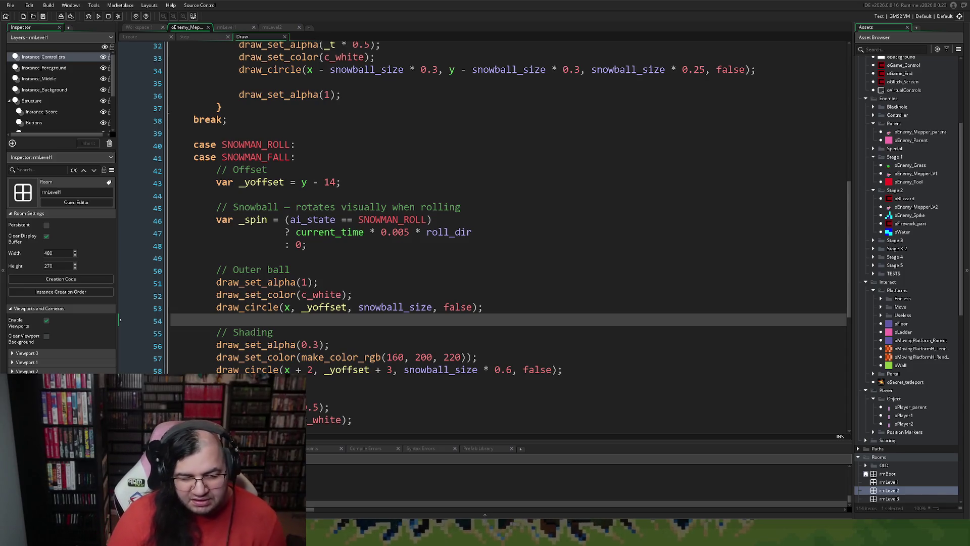
key("Return")
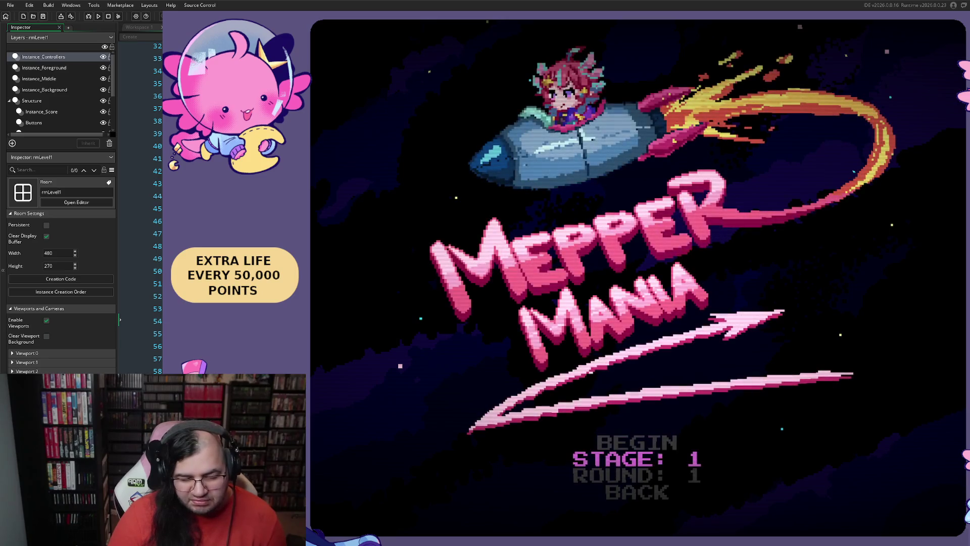
Step: Start stage 2 from the game menu, play it, then bring the snowman's Draw code back
key("Right")
key("Up")
key("Return")
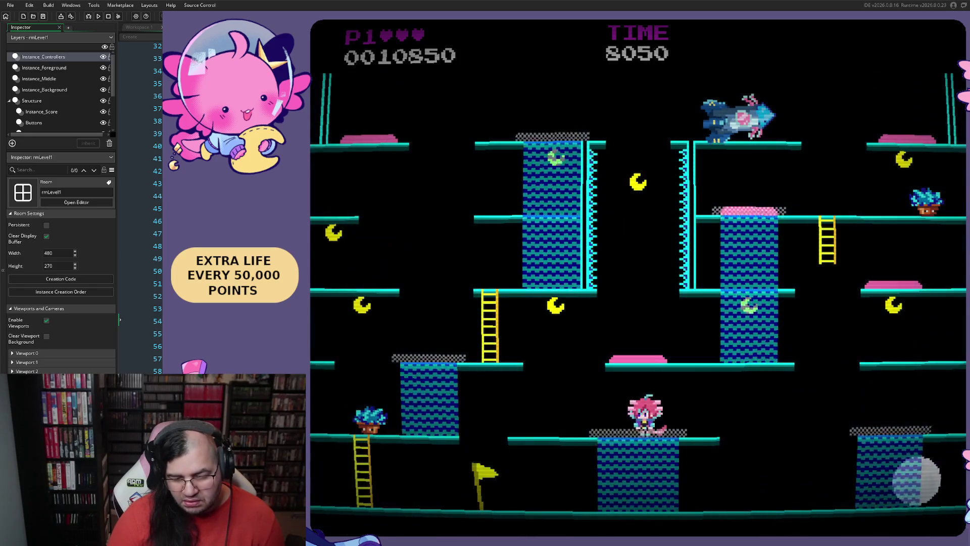
left_click(119, 319)
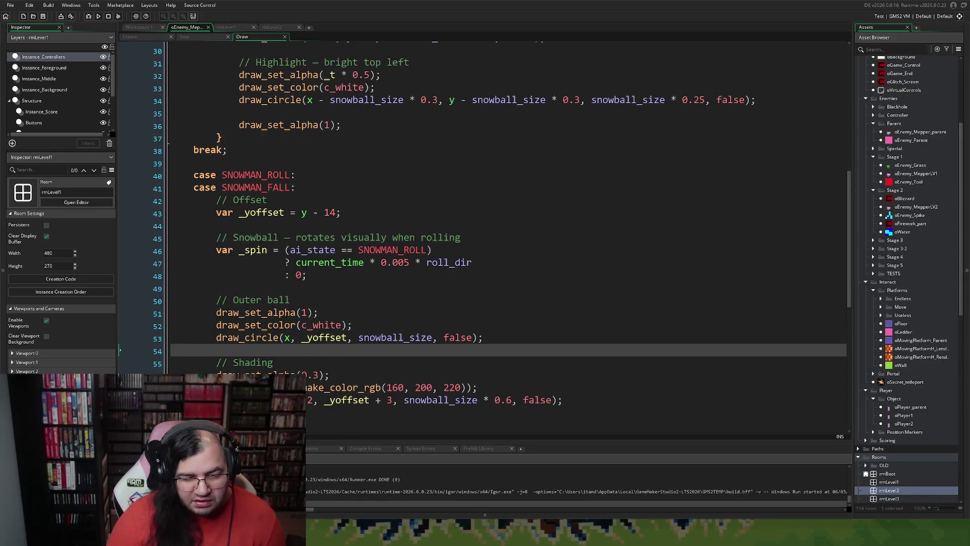
Step: Cut the Offset comment and _yoffset declaration out of the SNOWMAN_ROLL case
scroll(120, 319, "up", 6)
left_click(382, 331)
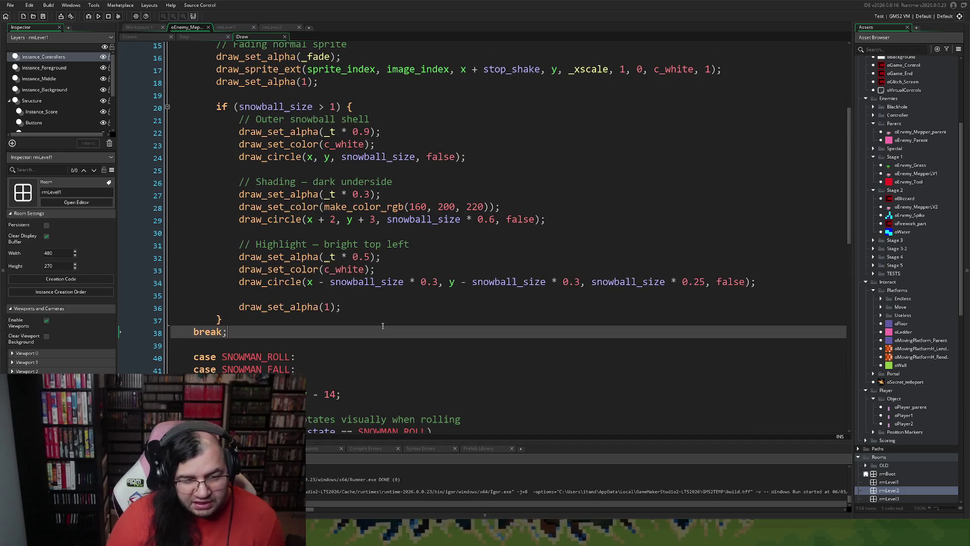
scroll(382, 327, "down", 2)
left_click(382, 327)
scroll(382, 328, "down", 1)
scroll(382, 328, "up", 1)
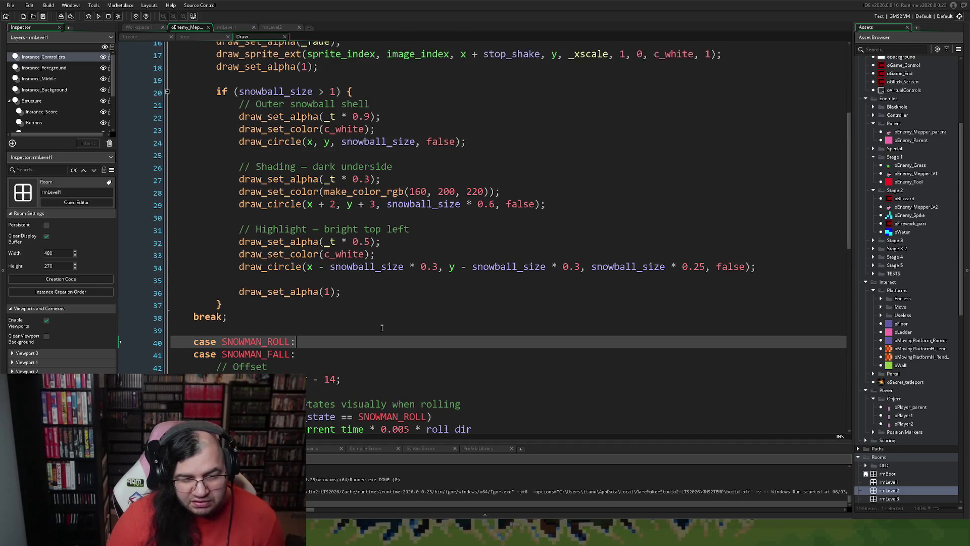
scroll(320, 364, "down", 1)
left_click_drag(353, 351, 253, 348)
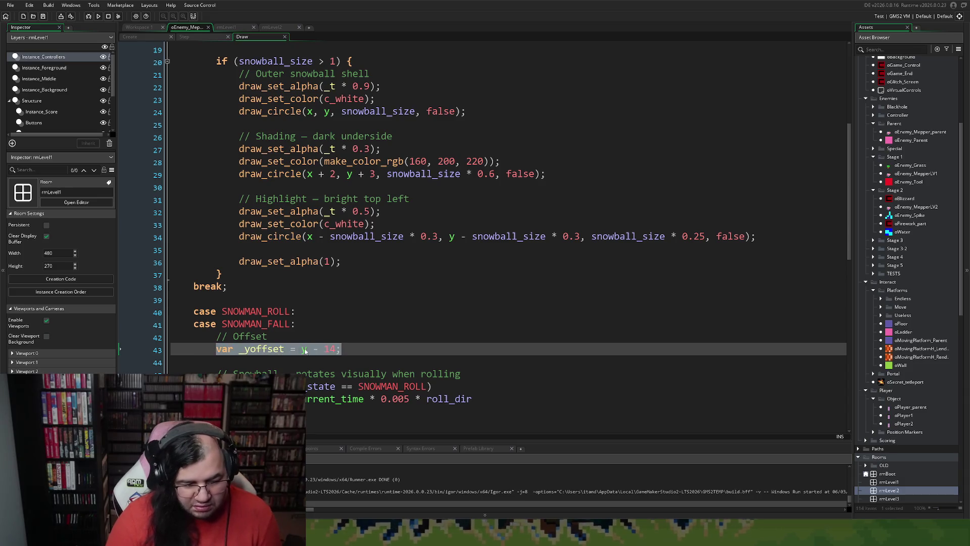
left_click_drag(355, 351, 224, 337)
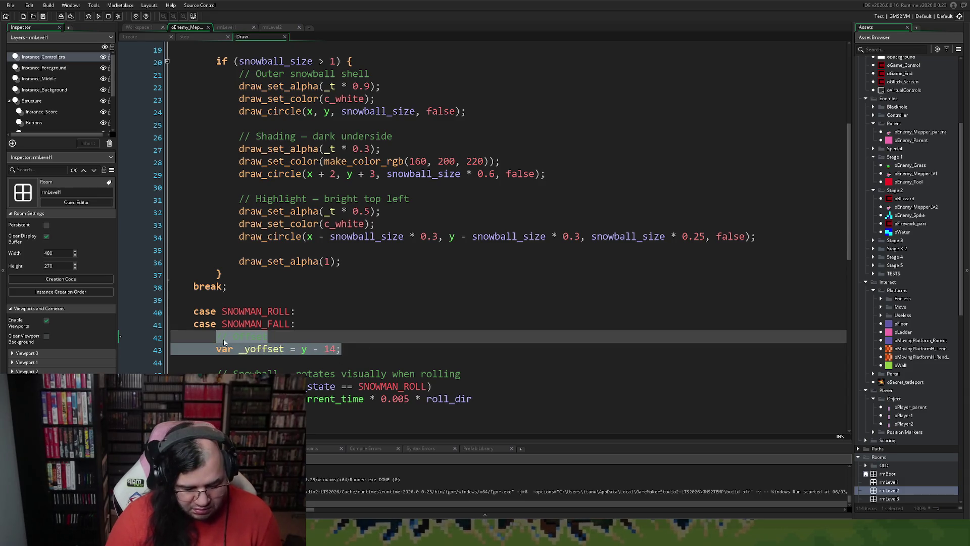
key("Delete")
left_click(190, 349)
key("Delete")
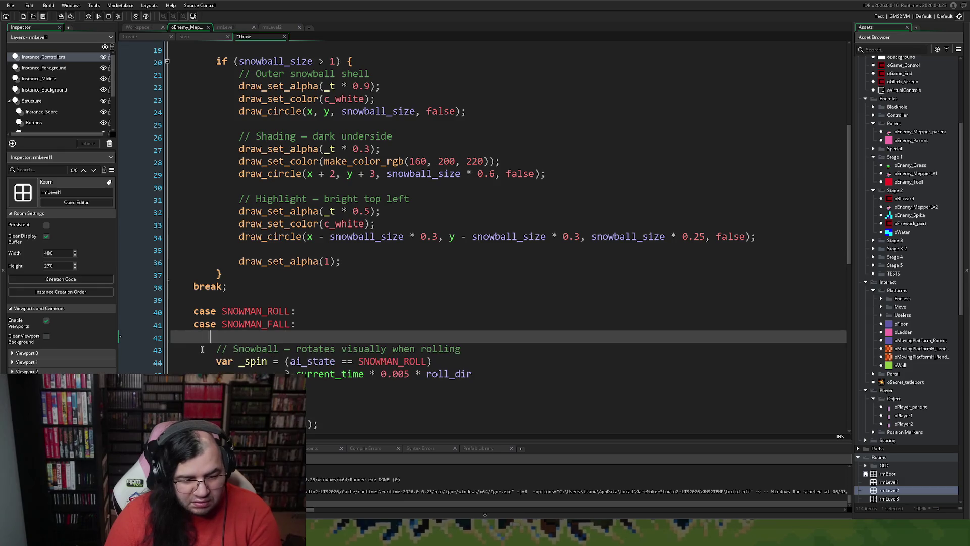
Step: Paste the shared _yoffset lines above the switch, below the inherited event call
scroll(253, 367, "up", 6)
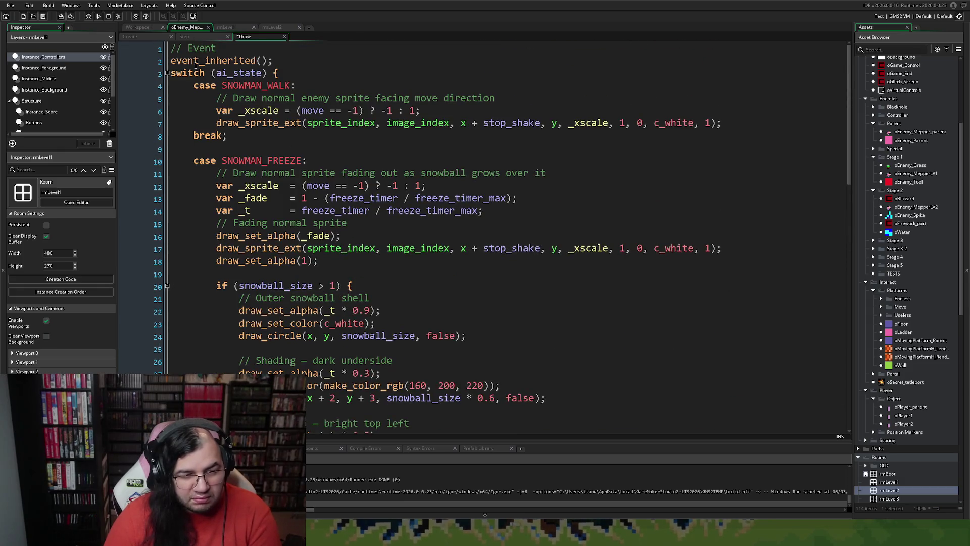
left_click(172, 74)
key("Return")
key("Up")
key("Return")
key("Up")
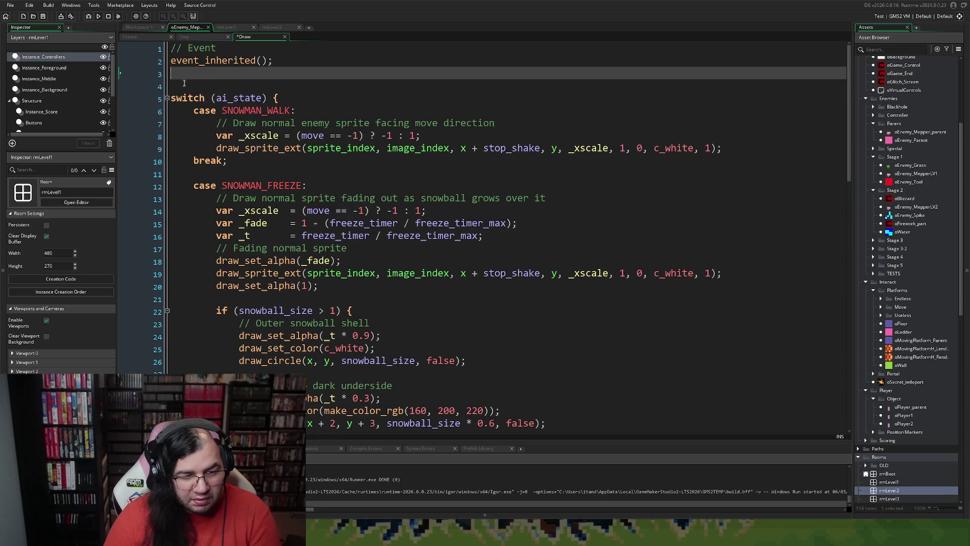
type("// Offset         var _yoffset = y - 14;")
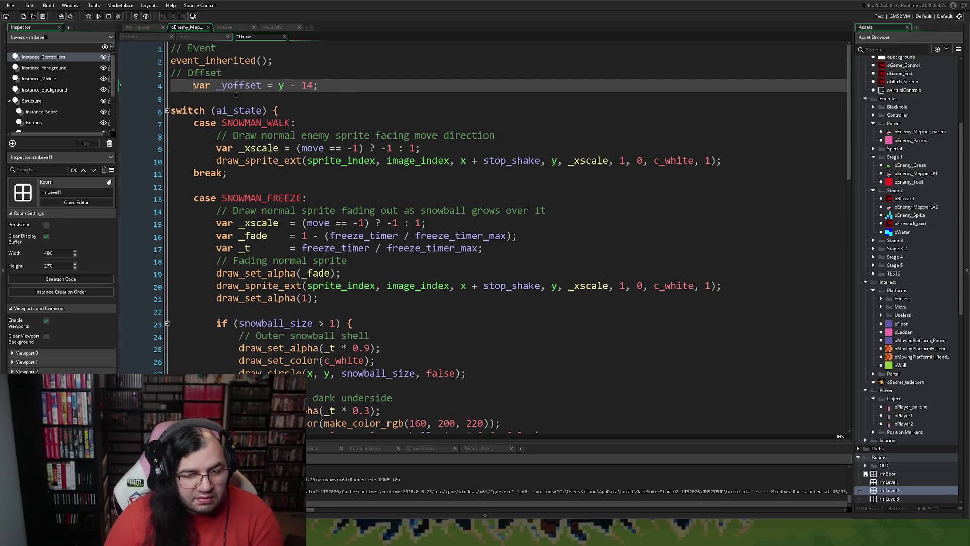
Step: Replace y with _yoffset in the freeze snowball's shading and highlight draw_circle calls
scroll(266, 191, "down", 2)
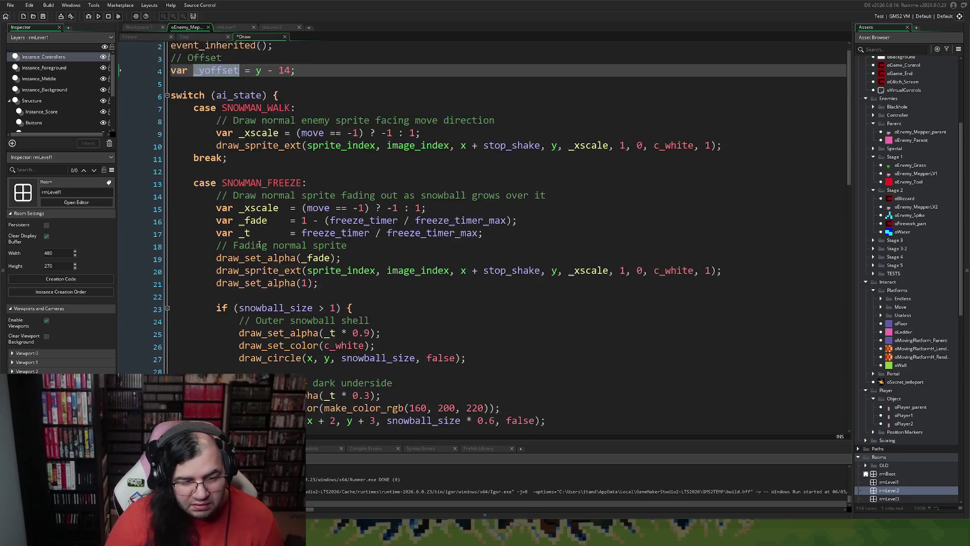
left_click(284, 267)
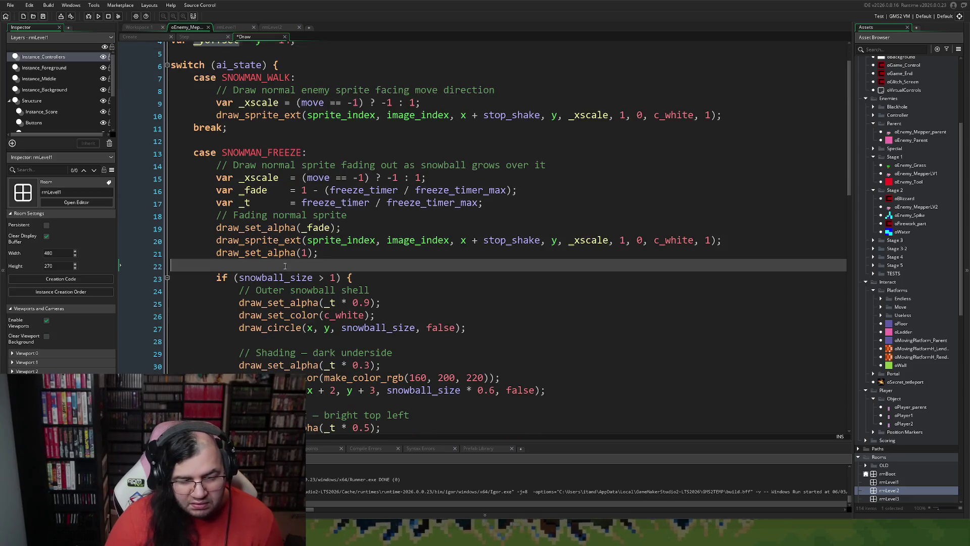
scroll(283, 266, "down", 2)
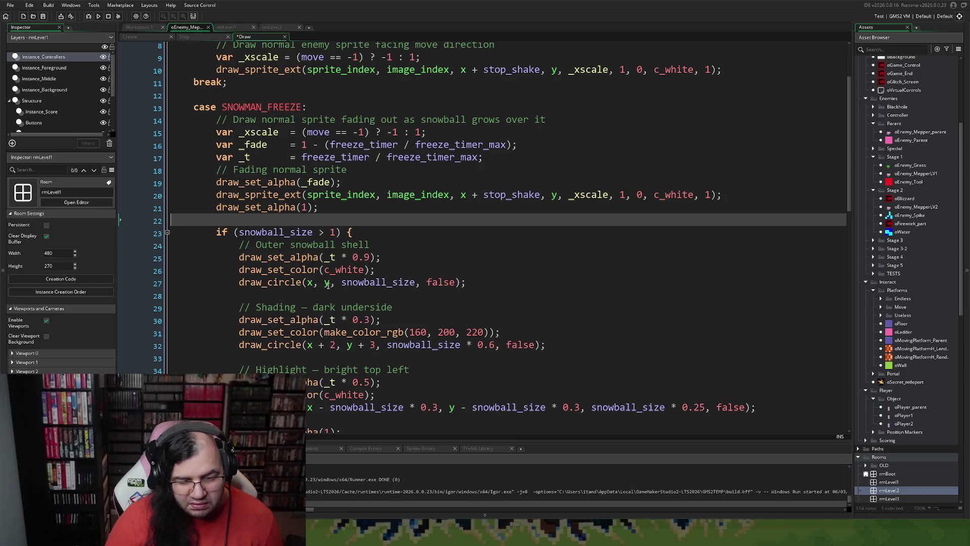
double_click(327, 285)
type("_yoffset")
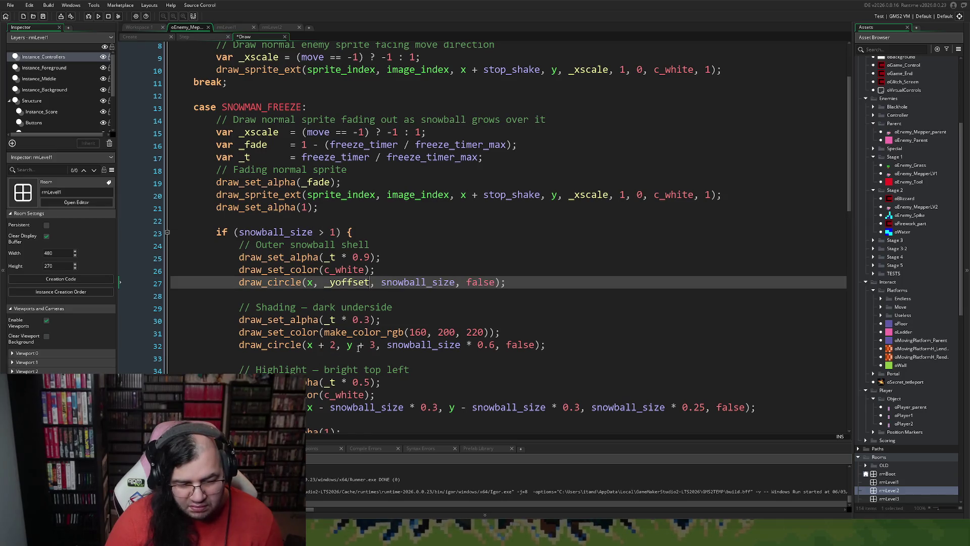
left_click(354, 348)
type("_yoffset")
scroll(338, 348, "down", 2)
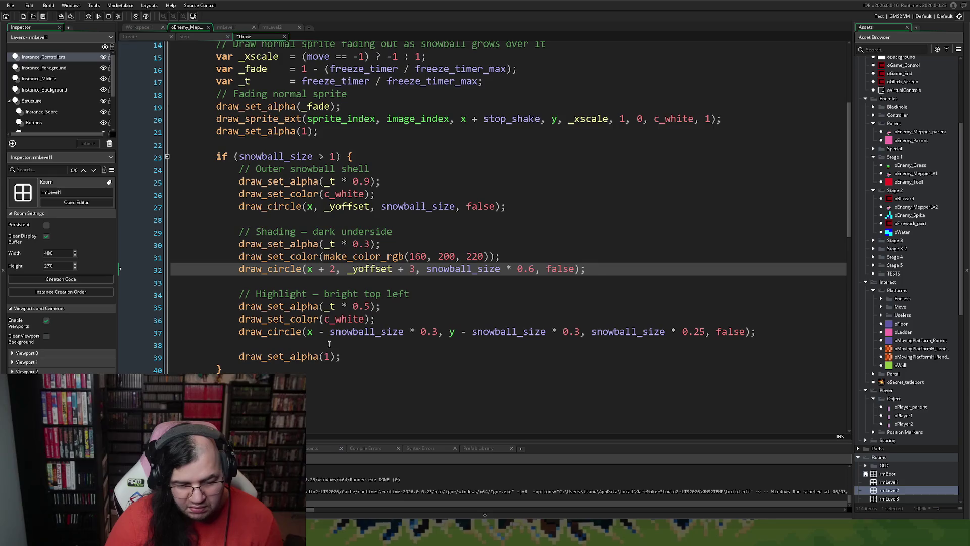
double_click(452, 333)
type("_yoffset")
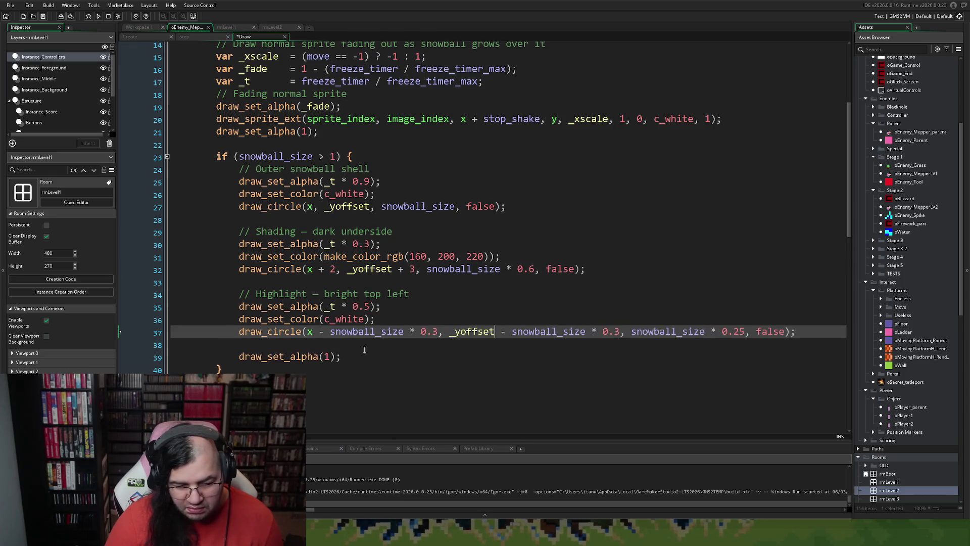
scroll(362, 349, "down", 2)
scroll(356, 339, "up", 3)
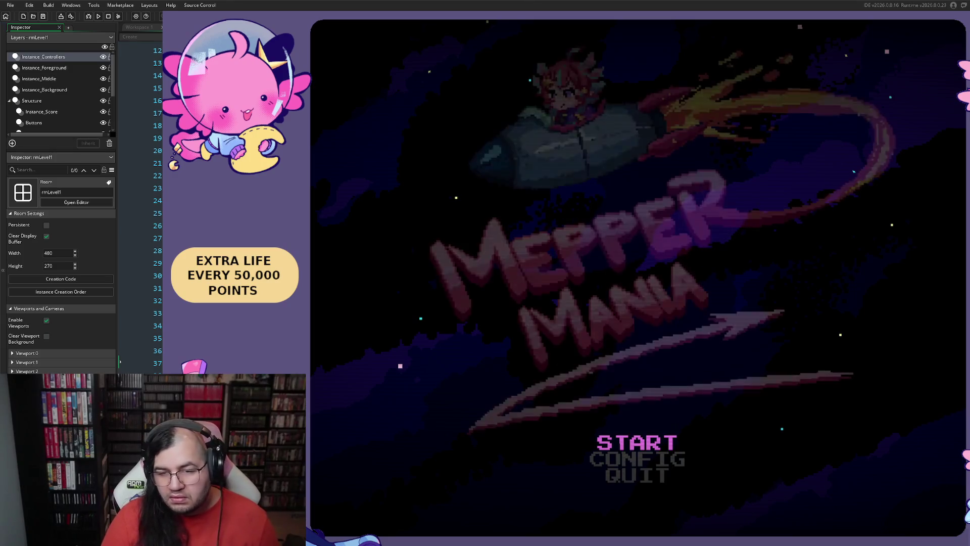
Step: Run the game, reset to the title from the pause menu, and start the Uranus stage
key("Return")
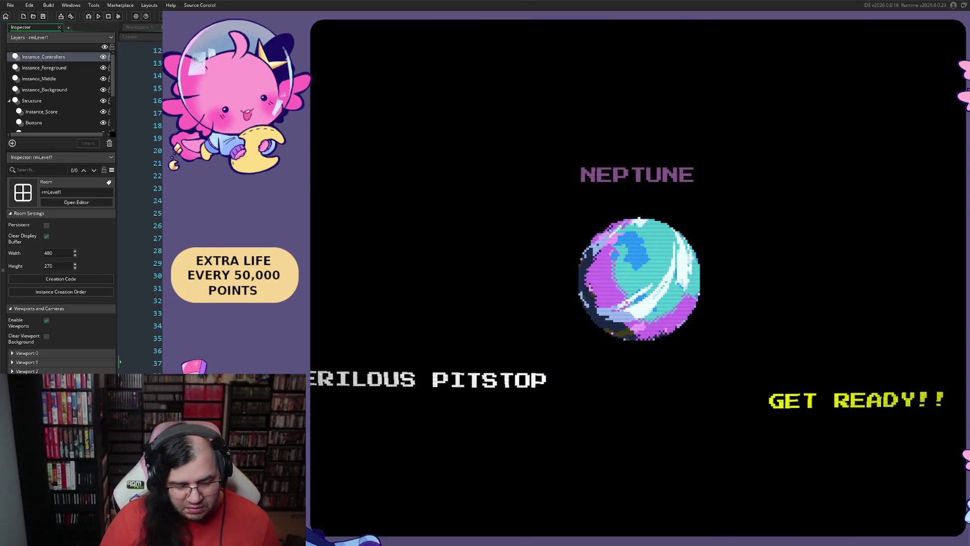
key("Escape")
key("Return")
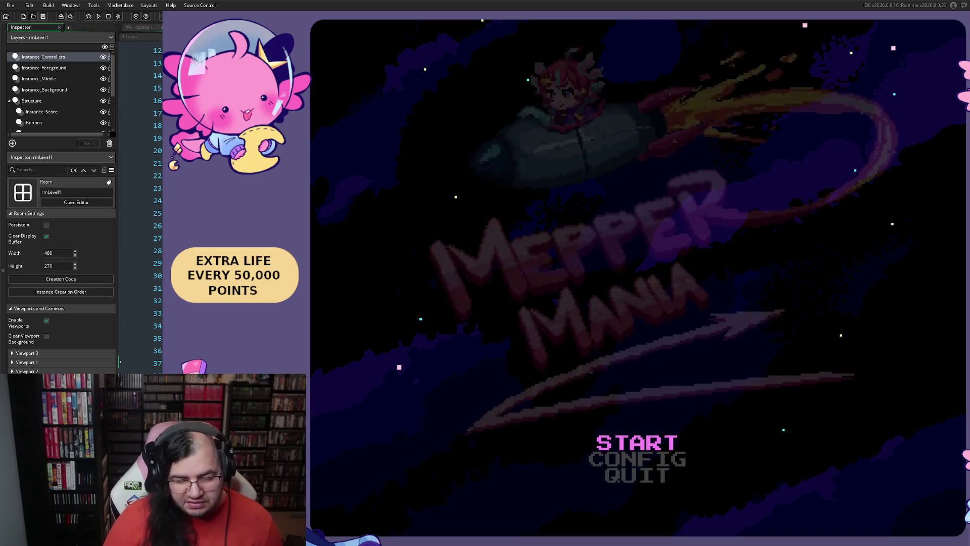
key("Return")
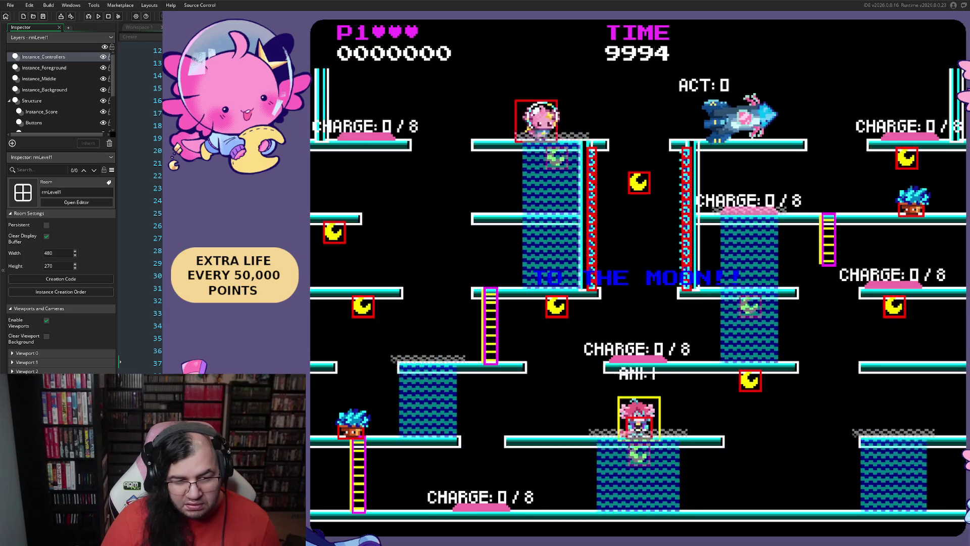
Step: Steer the player left and right across the platforms and up the ladder until a snowman freezes into a snowball
key("Right")
key("Left")
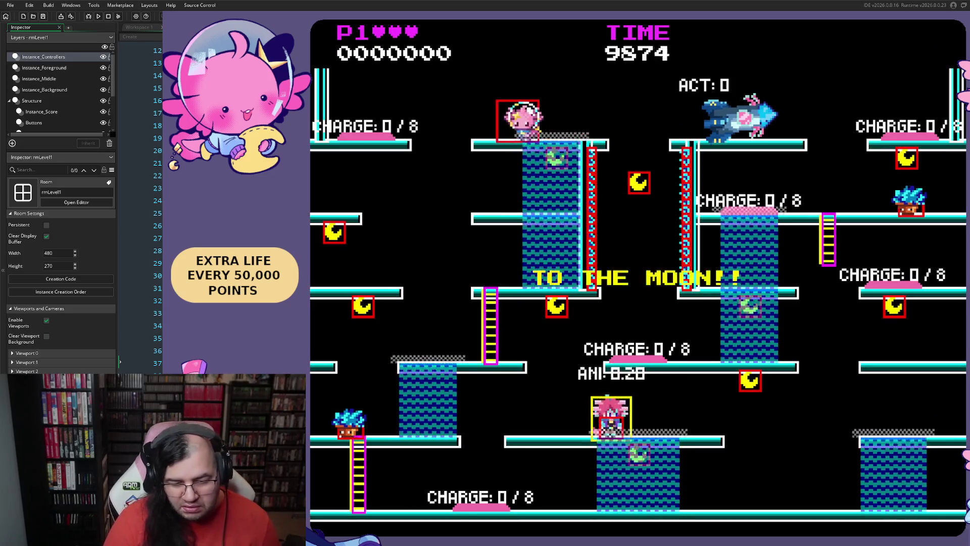
key("Right")
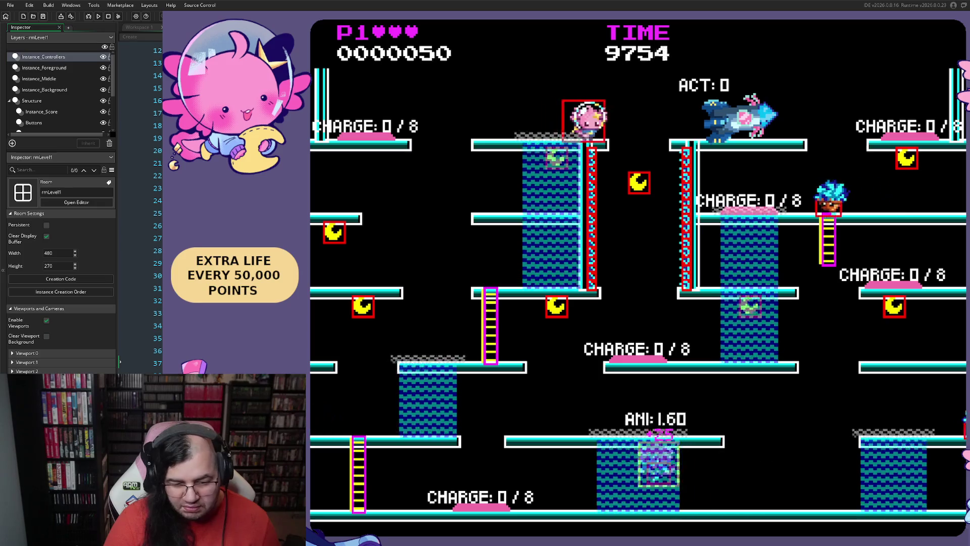
key("Left")
key("Right")
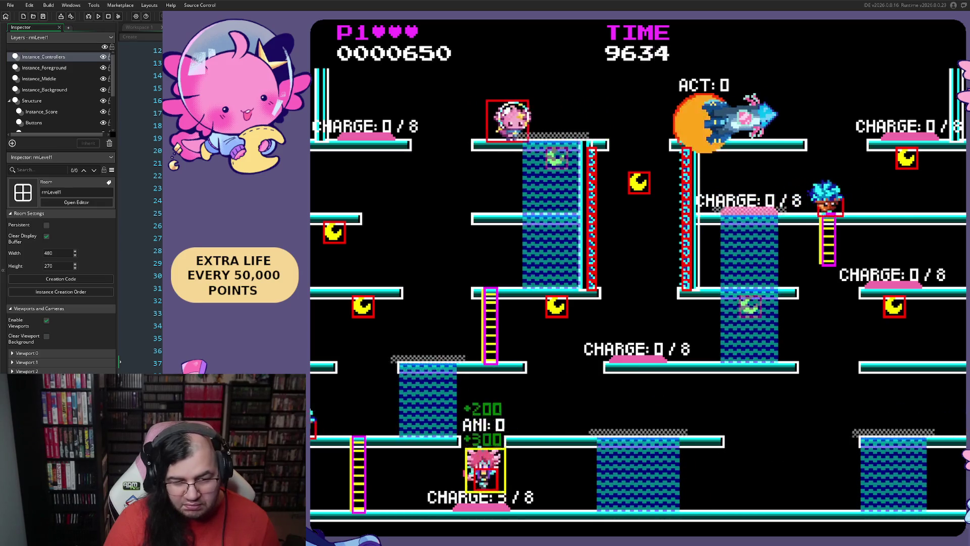
key("Left")
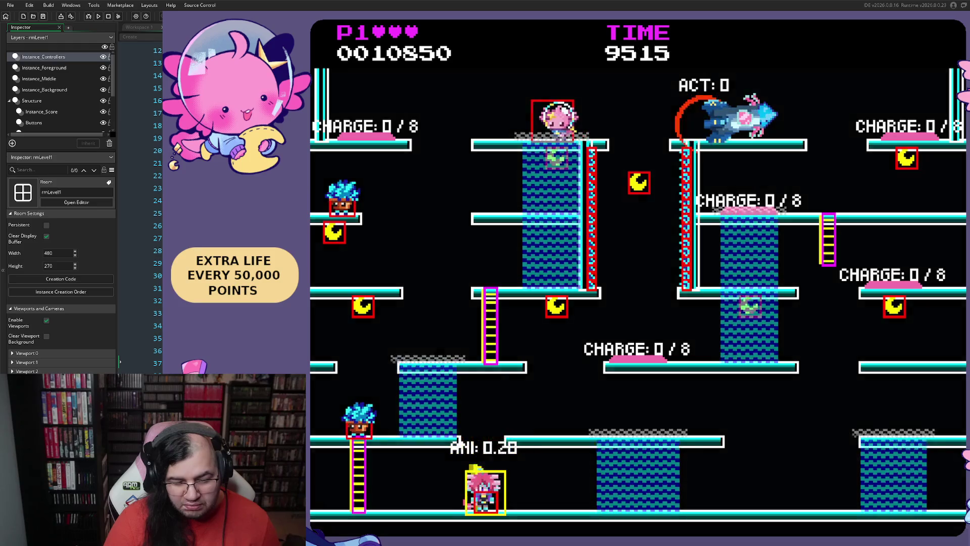
key("Right")
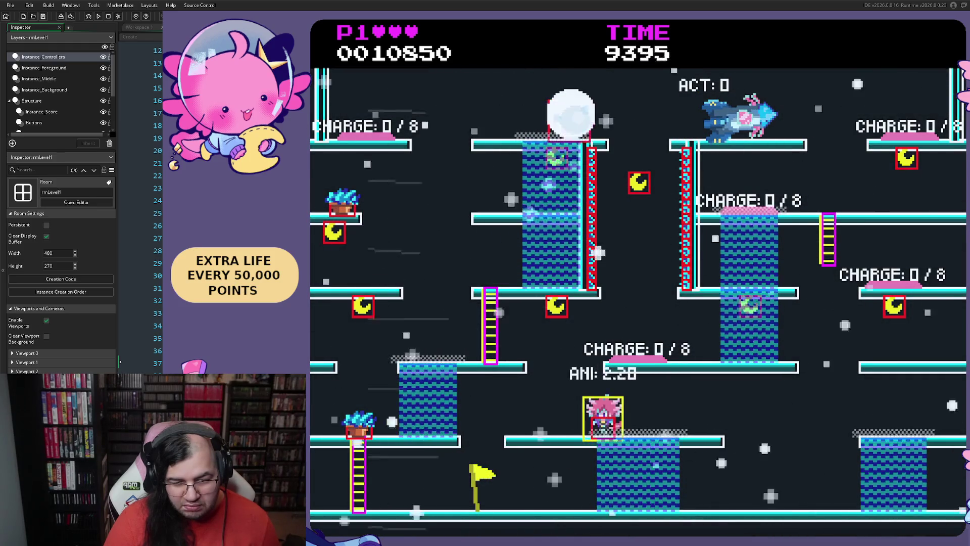
key("Right")
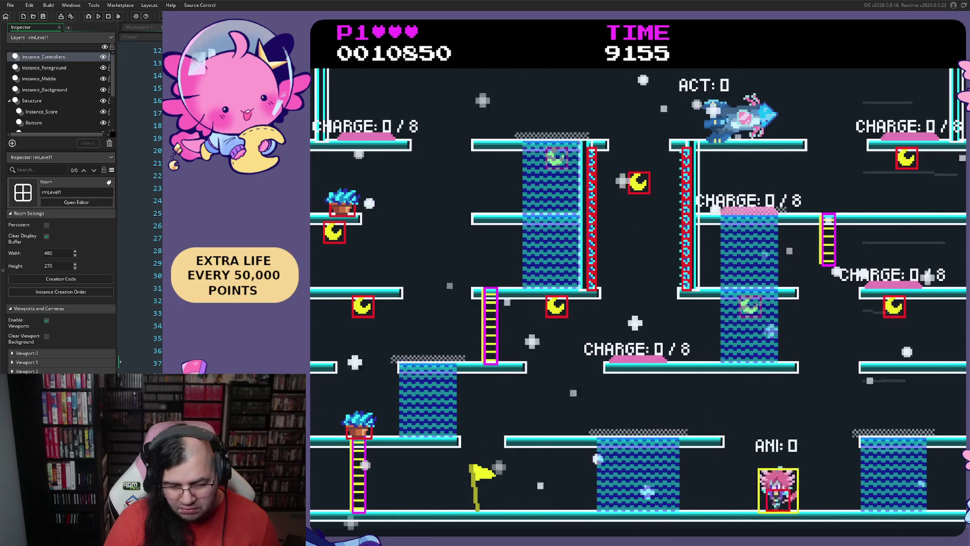
key("Right")
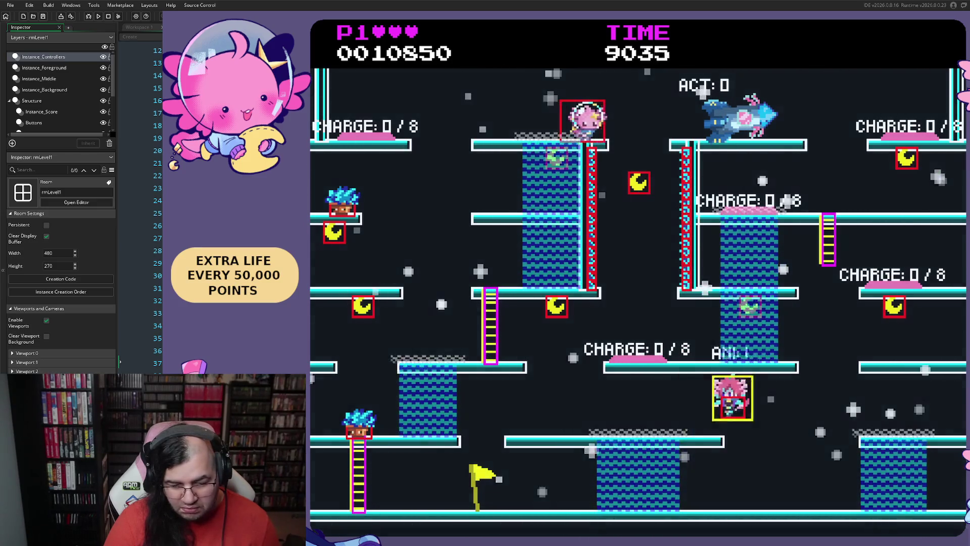
key("Left")
key("Left")
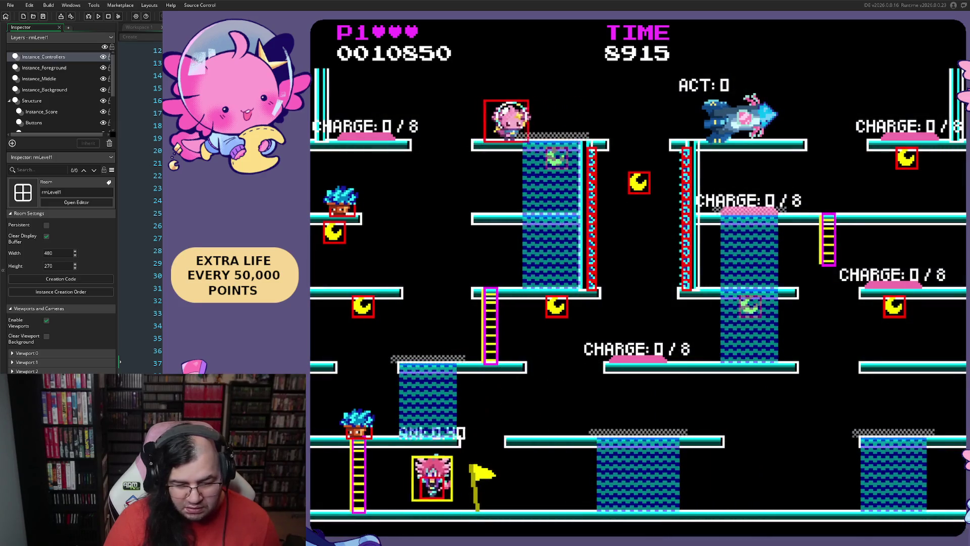
key("Right")
key("Right")
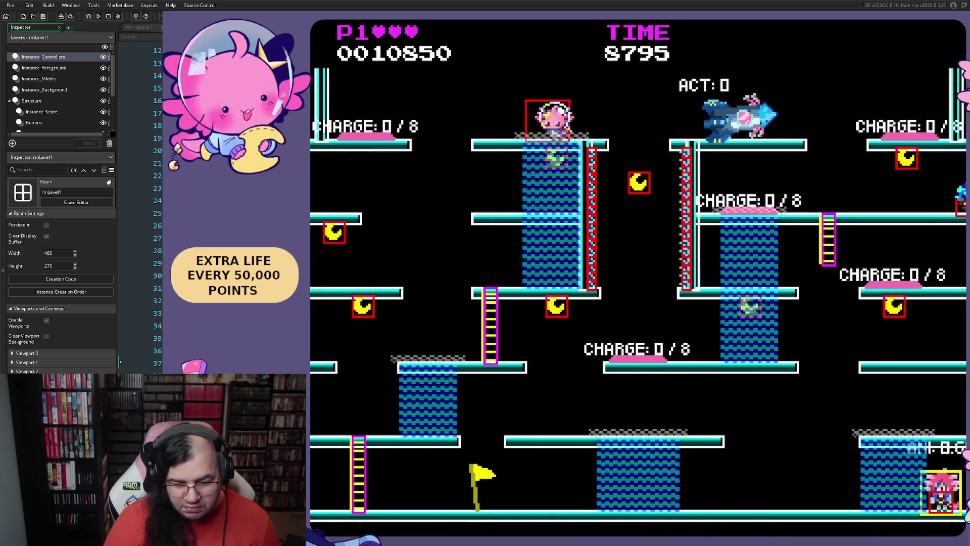
key("Left")
key("Right")
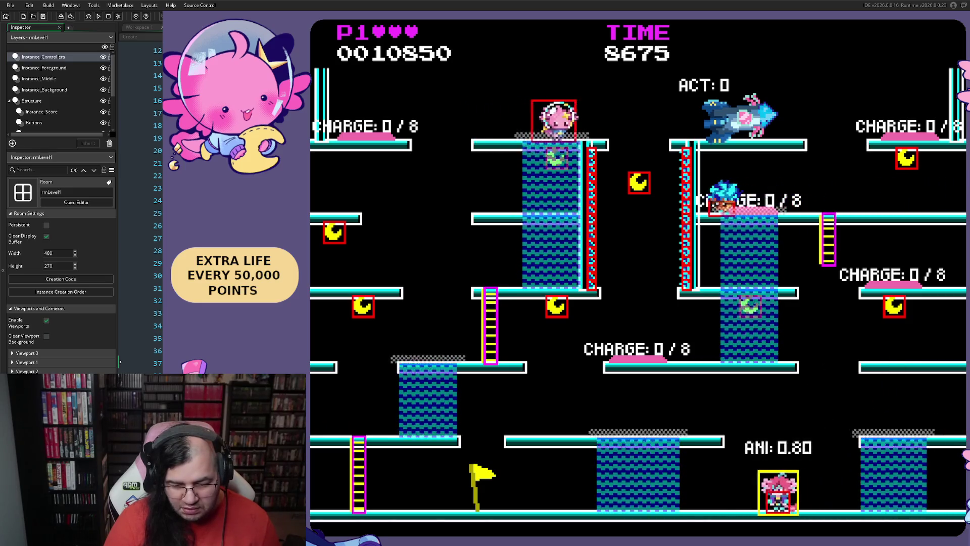
key("Right")
key("Left")
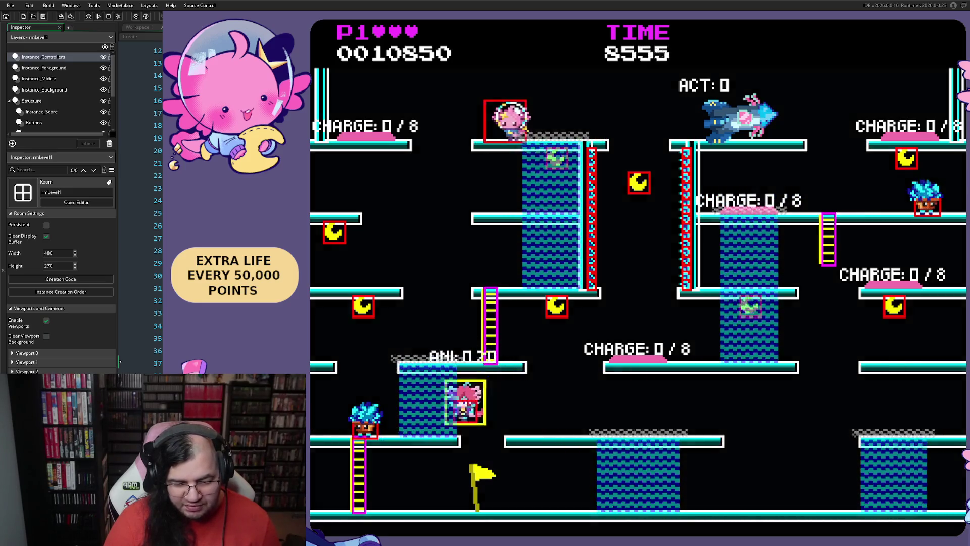
key("Right")
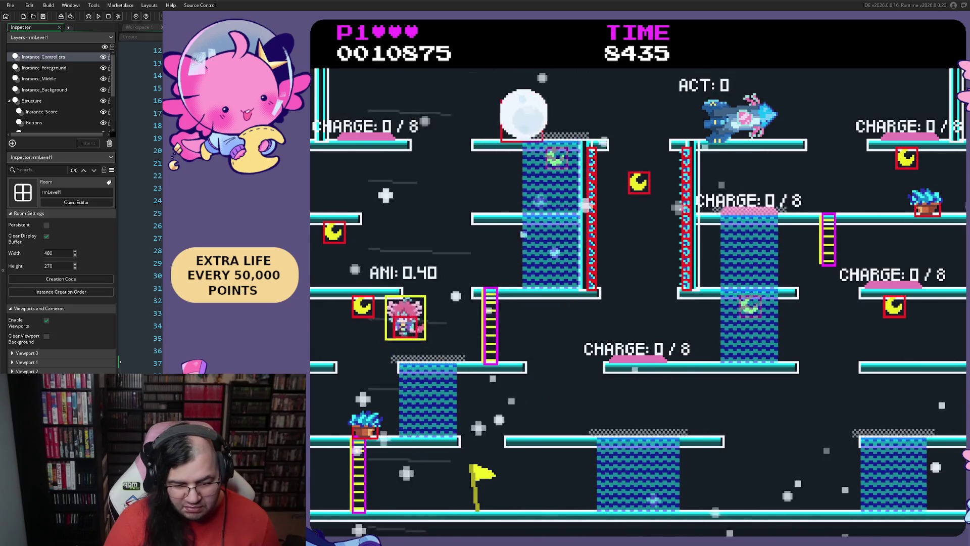
key("Right")
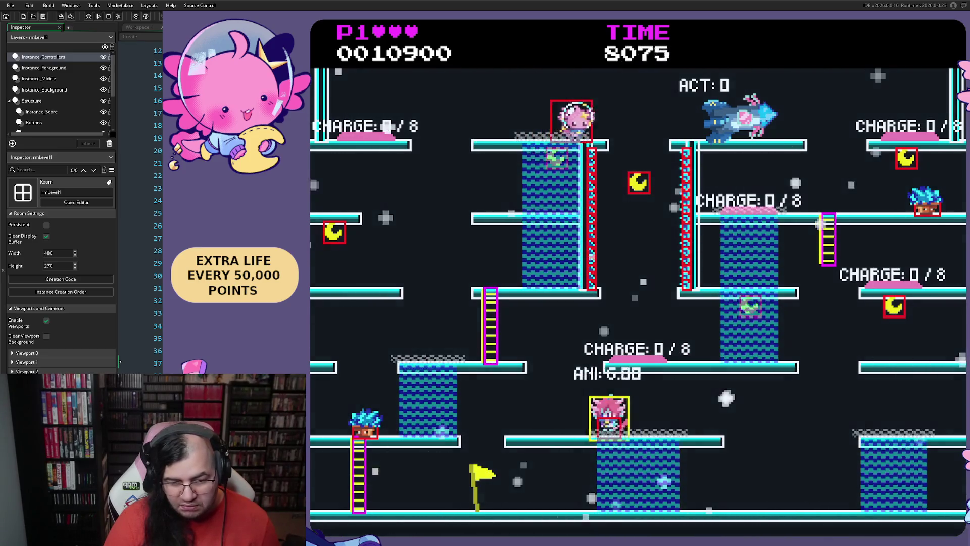
key("Left")
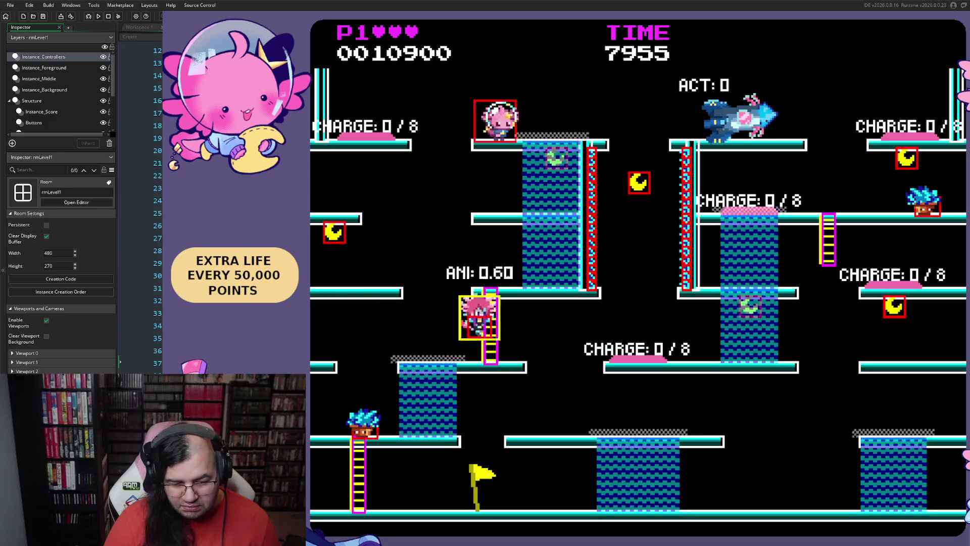
key("Up")
key("Up")
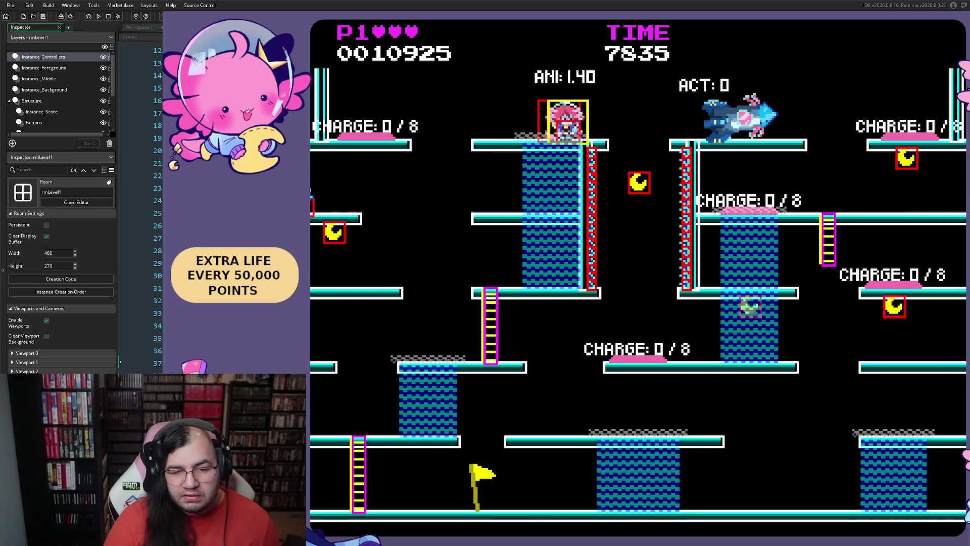
key("Left")
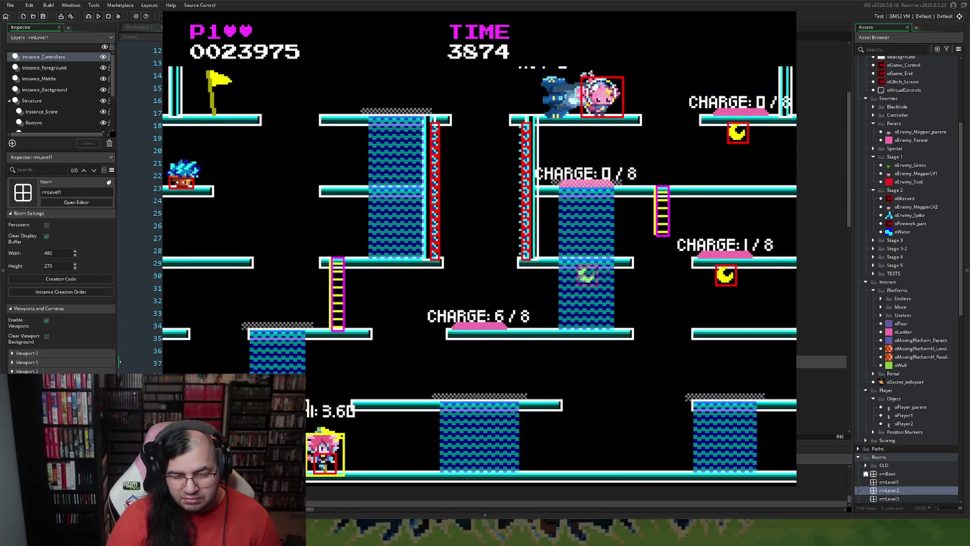
Step: Play on until game over, then hide the in-game debug overlay with F1
key("F1")
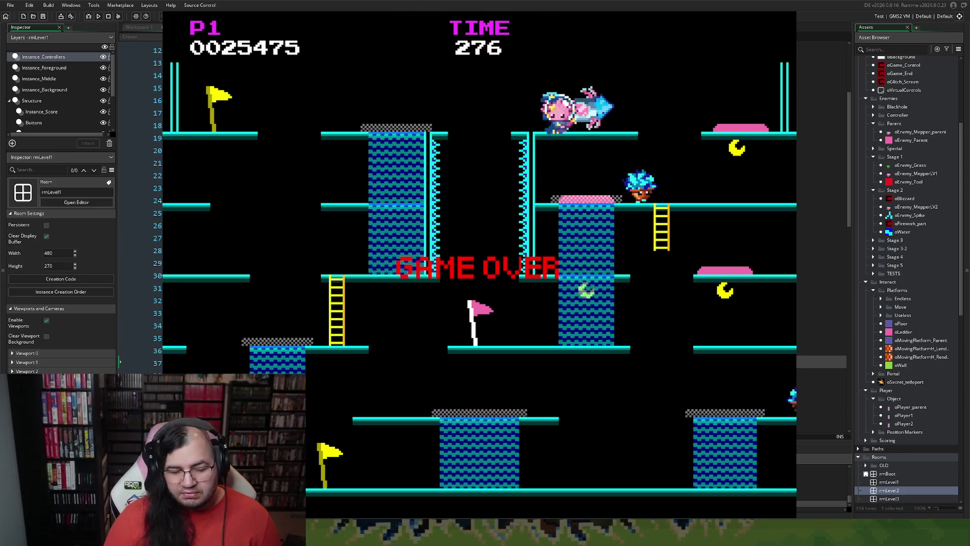
Step: Close the game window and scroll back up to the snowman's SNOWMAN_FREEZE Draw code
key("Escape")
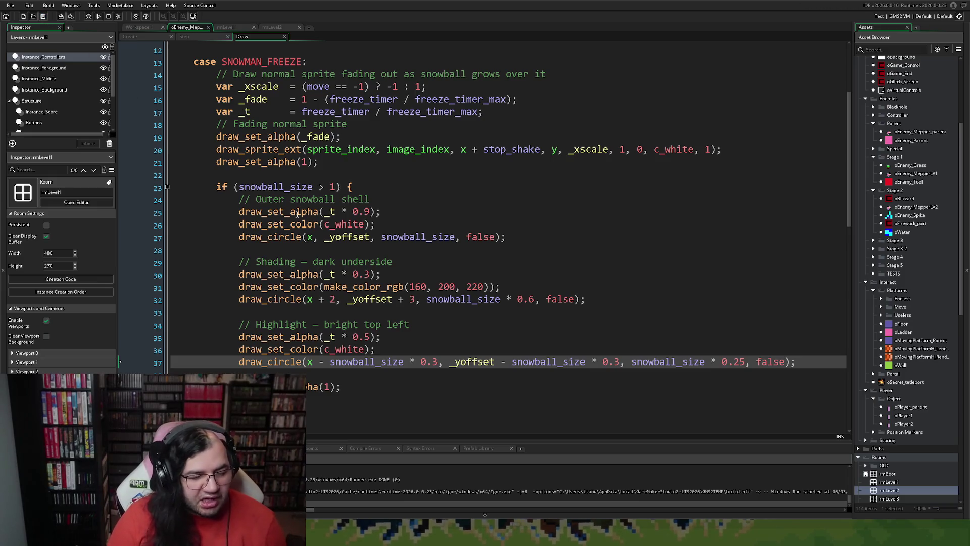
scroll(301, 221, "up", 4)
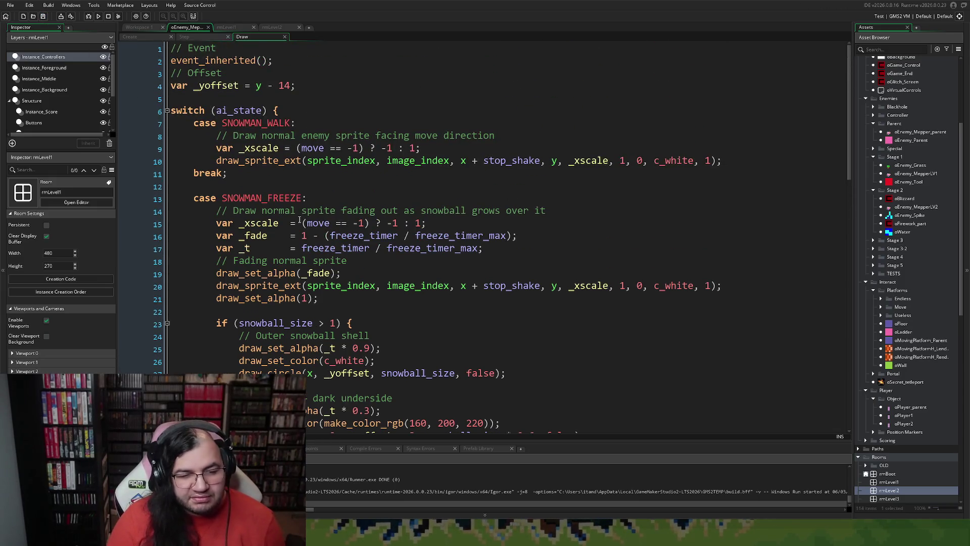